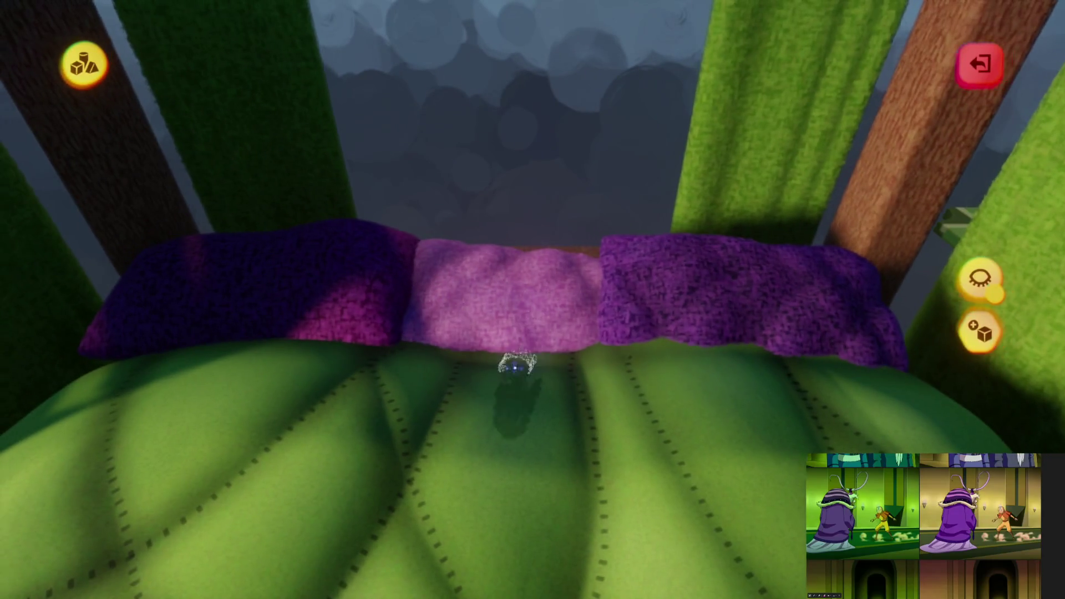
# Exit sculpting to return to edit mode on the bed with its purple and green pillows
pyautogui.press('Escape')
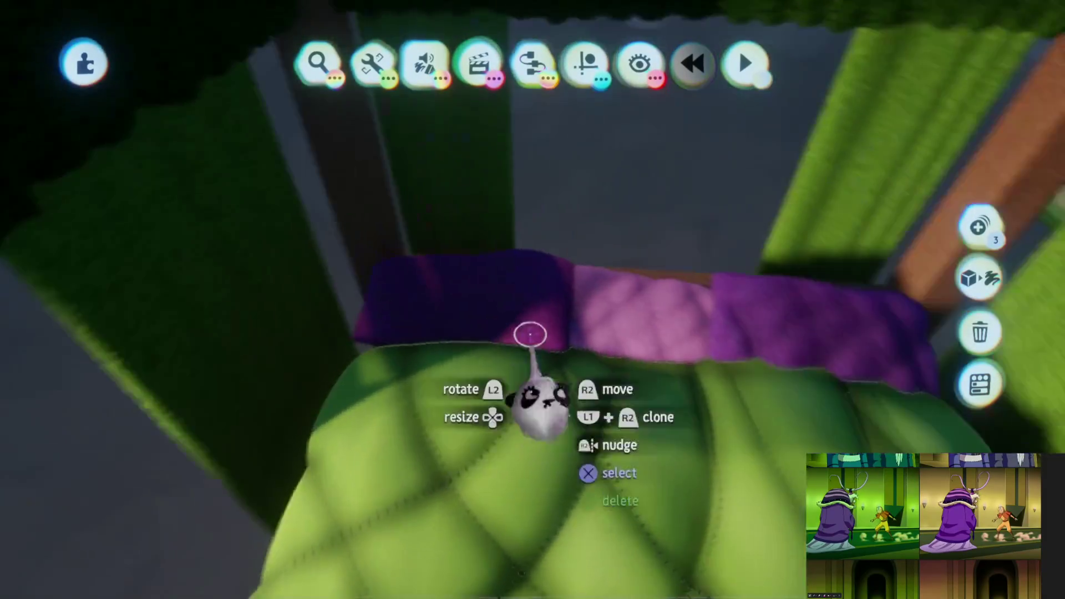
# Sculpt the front cushion, pick a green shade on the colour wheel and spraypaint its surface
pyautogui.click(618, 308)
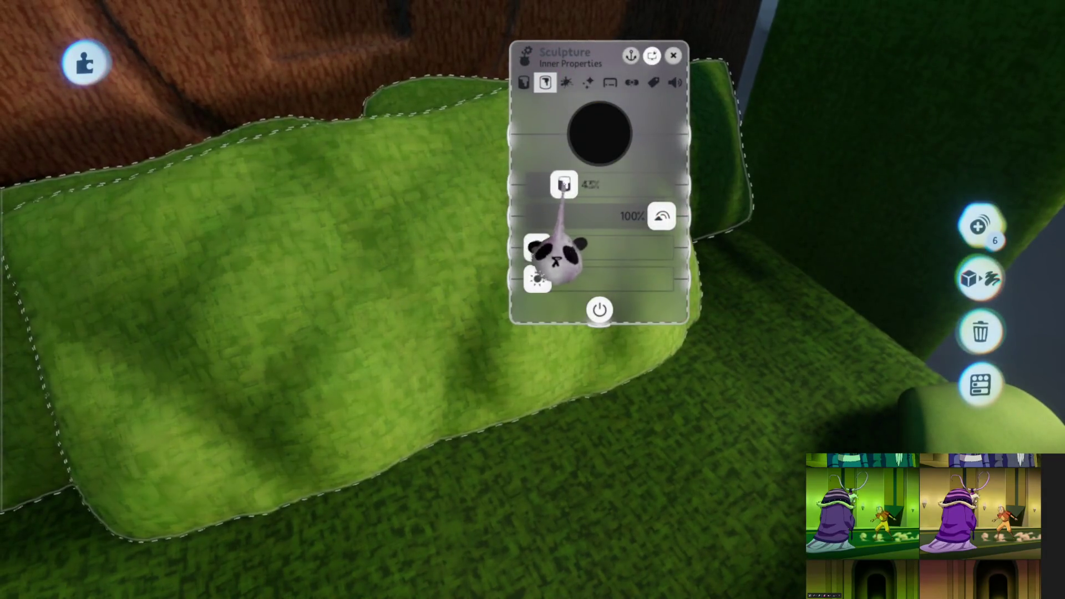
pyautogui.press('Escape')
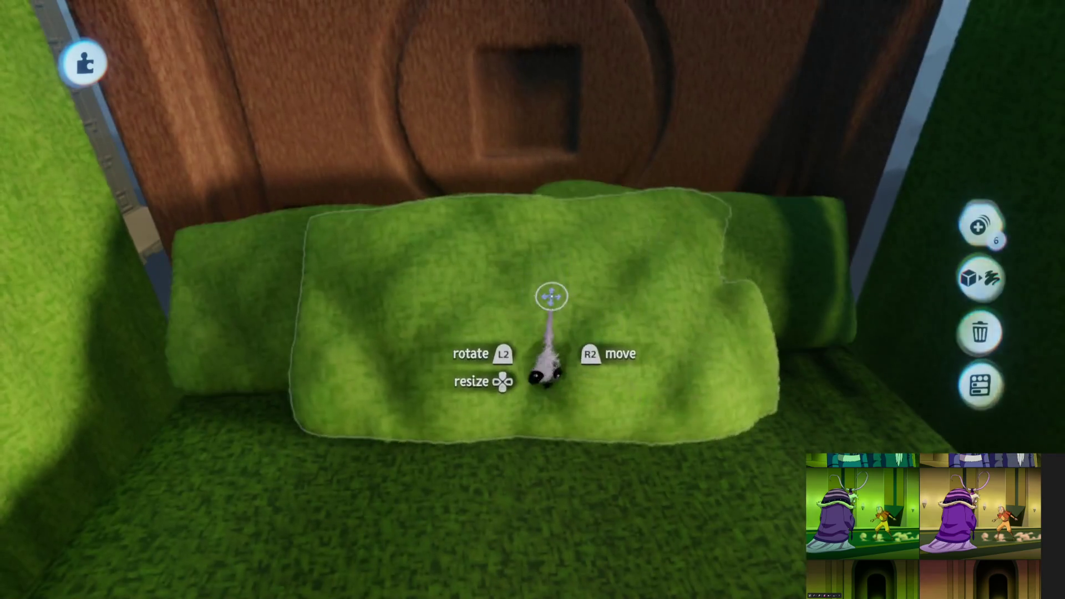
pyautogui.press('e')
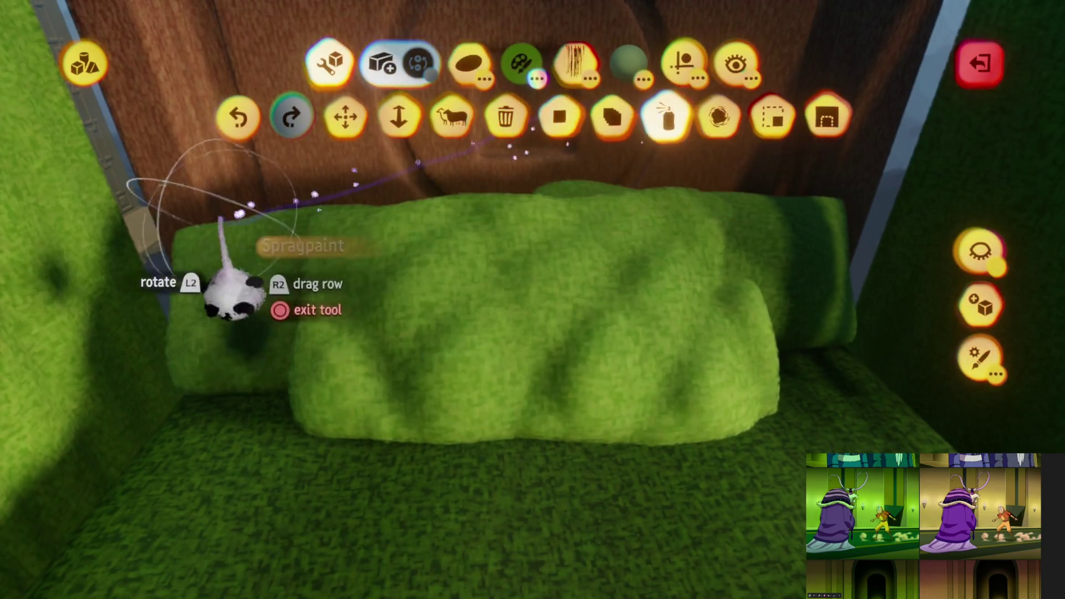
pyautogui.press('c')
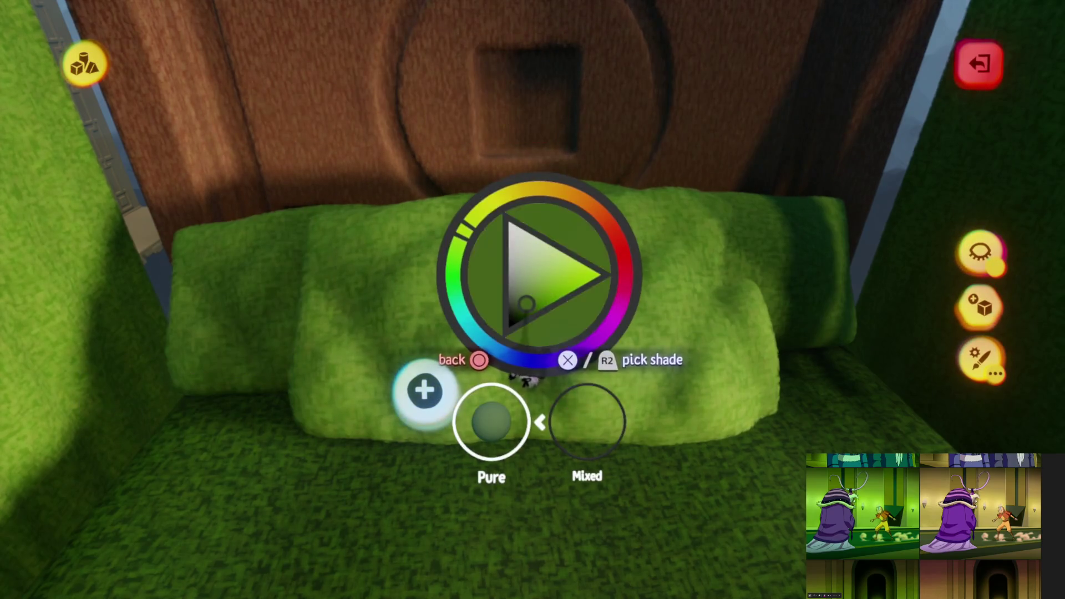
pyautogui.press('Escape')
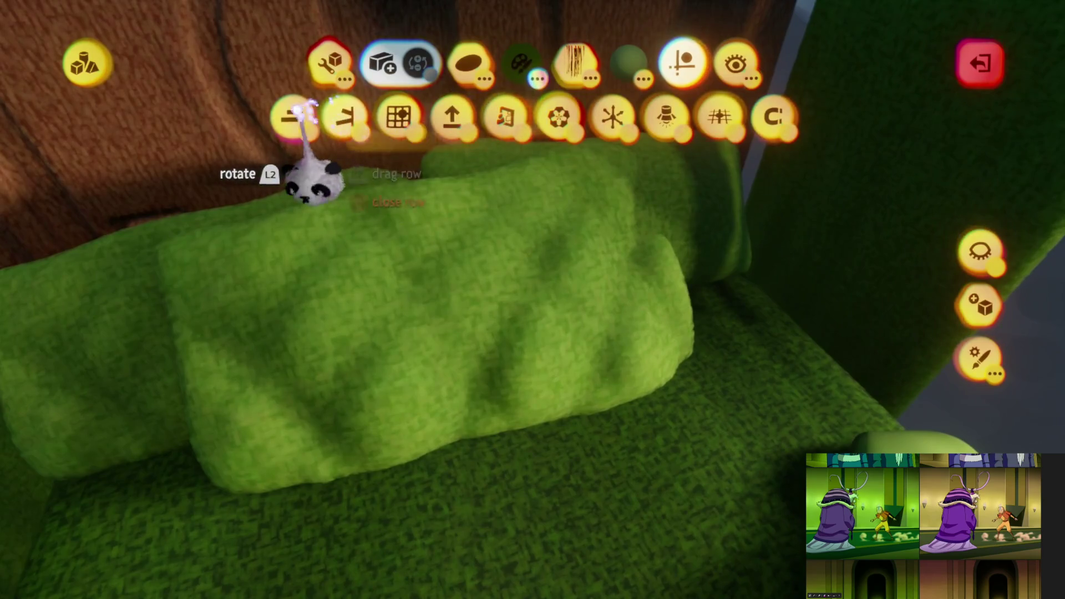
pyautogui.click(303, 116)
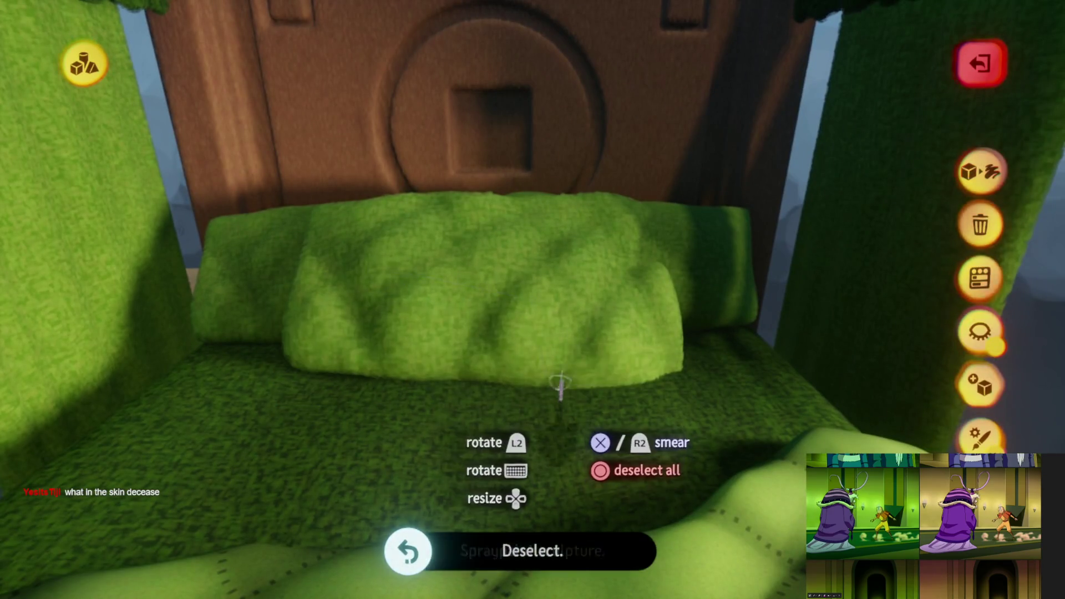
# Spraypaint an even grid of tufted puffs onto the front green pillow, then stop sculpting
pyautogui.press('e')
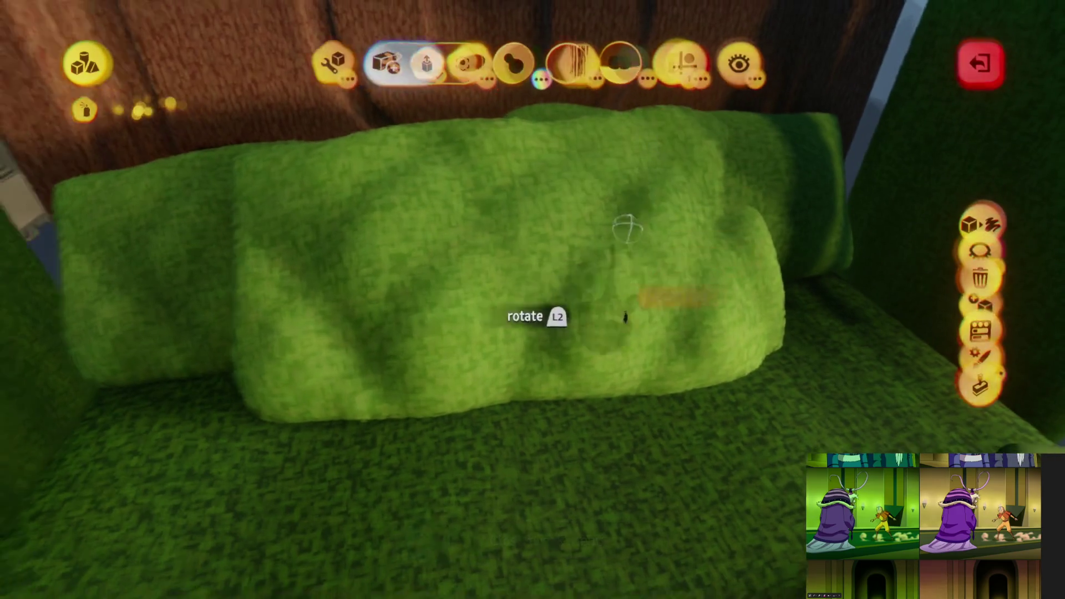
pyautogui.press('Escape')
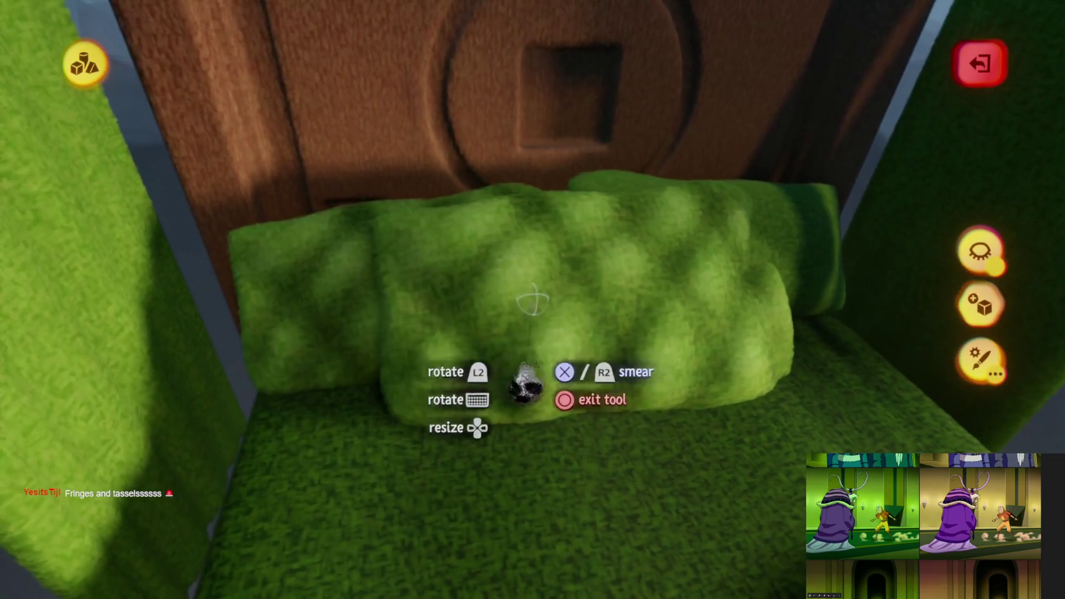
pyautogui.press('Escape')
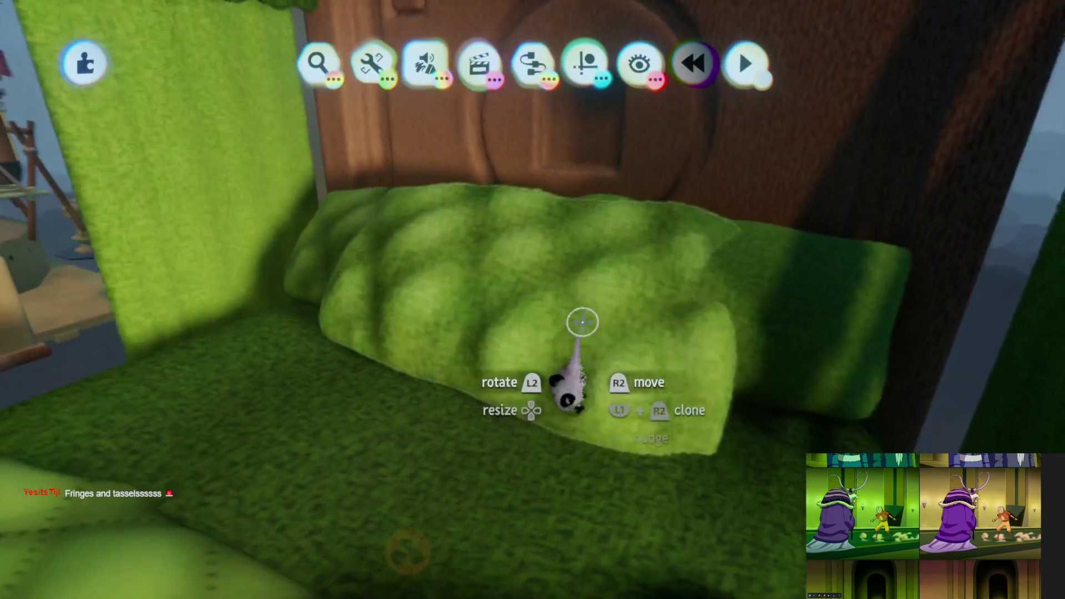
# Reshape the tufted pillow with the cone shape and nudge it slightly lower
pyautogui.click(580, 322)
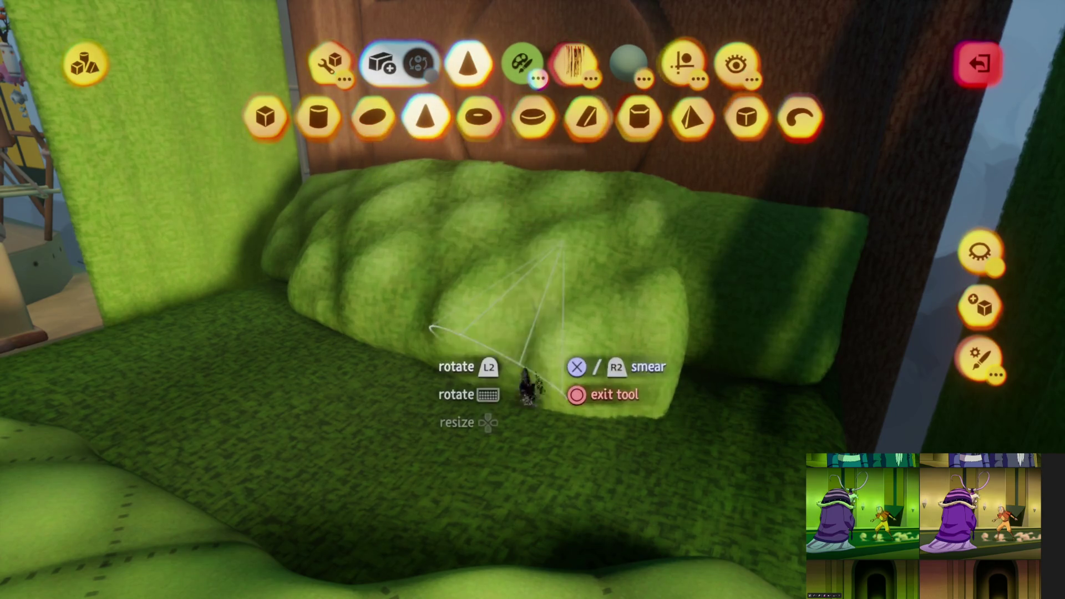
pyautogui.press('Escape')
pyautogui.press('Escape')
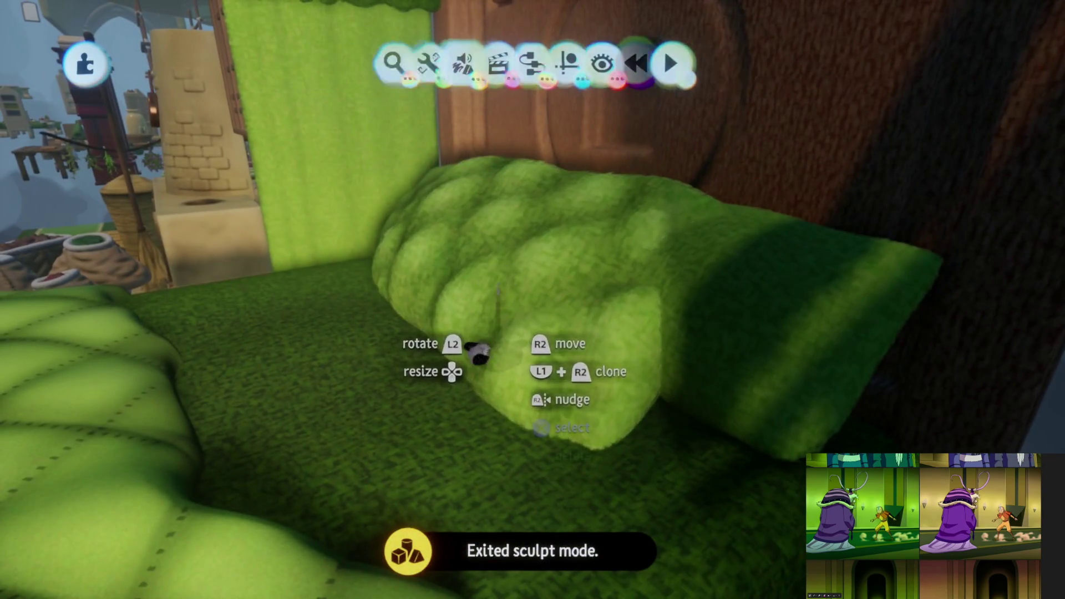
pyautogui.moveTo(478, 353); pyautogui.dragTo(477, 355)
pyautogui.moveTo(492, 288); pyautogui.dragTo(496, 267)
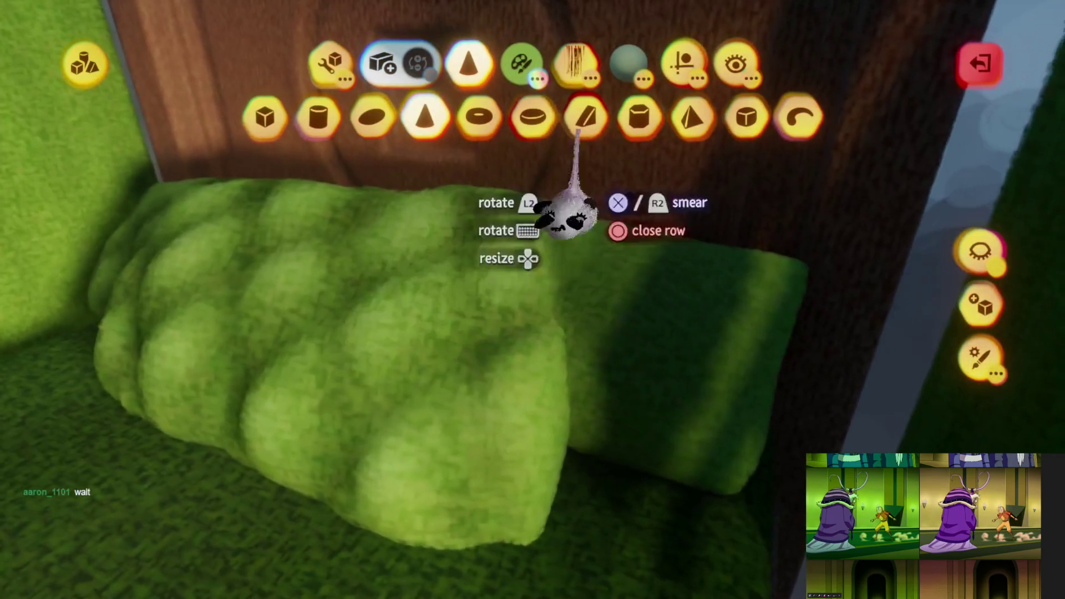
# Check the Guides options, finish sculpting and orbit the camera toward the quilt
pyautogui.click(674, 50)
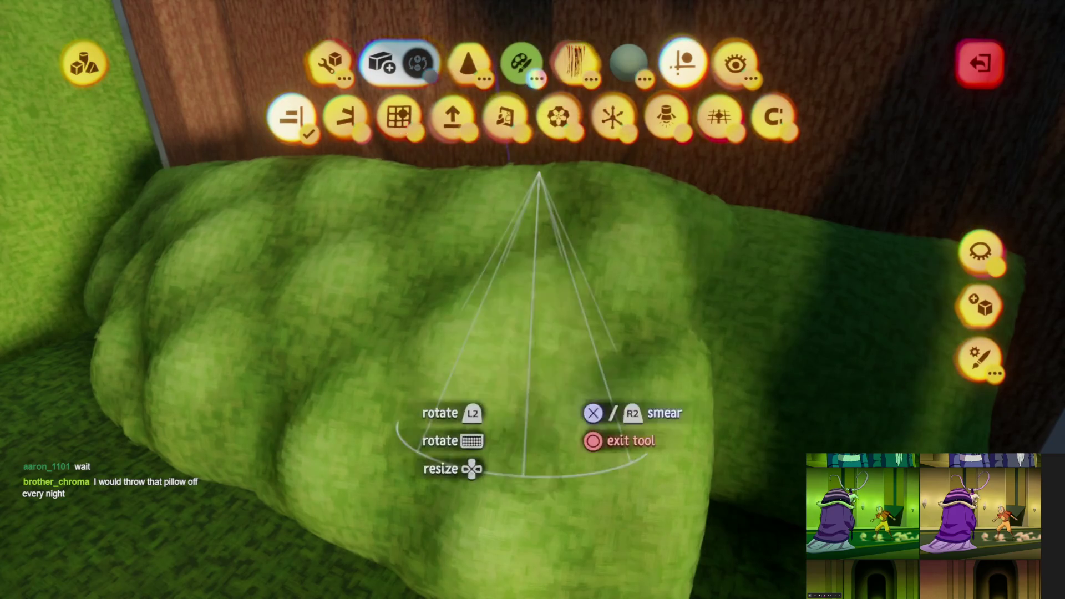
pyautogui.press('Escape')
pyautogui.press('Escape')
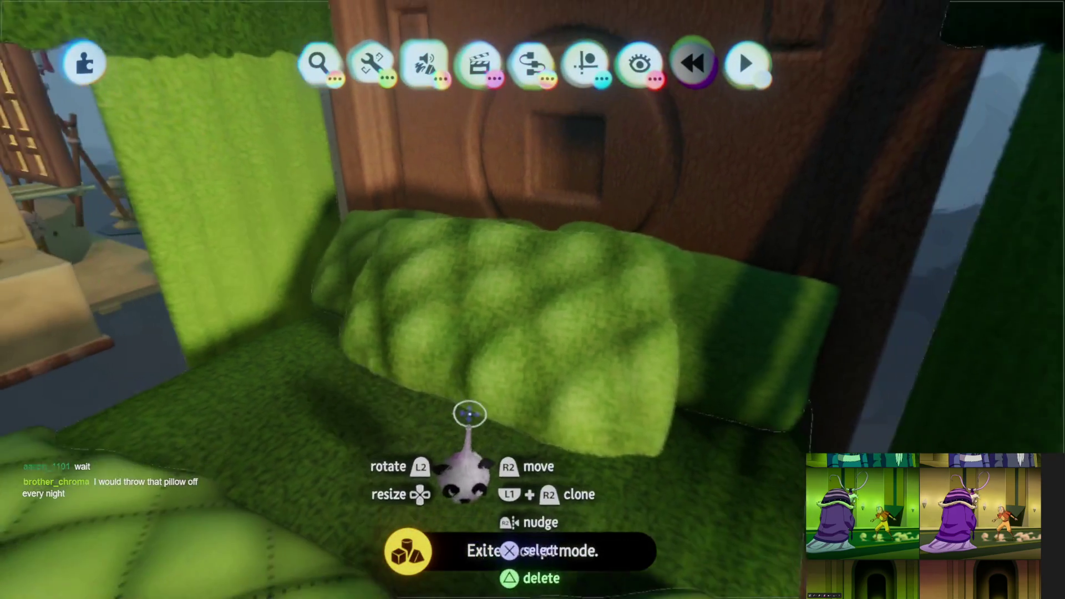
pyautogui.moveTo(470, 413)
pyautogui.mouseDown(button='middle')
pyautogui.moveTo(488, 436)
pyautogui.moveTo(573, 470)
pyautogui.moveTo(534, 435)
pyautogui.moveTo(505, 444)
pyautogui.moveTo(551, 405)
pyautogui.mouseUp(button='middle')
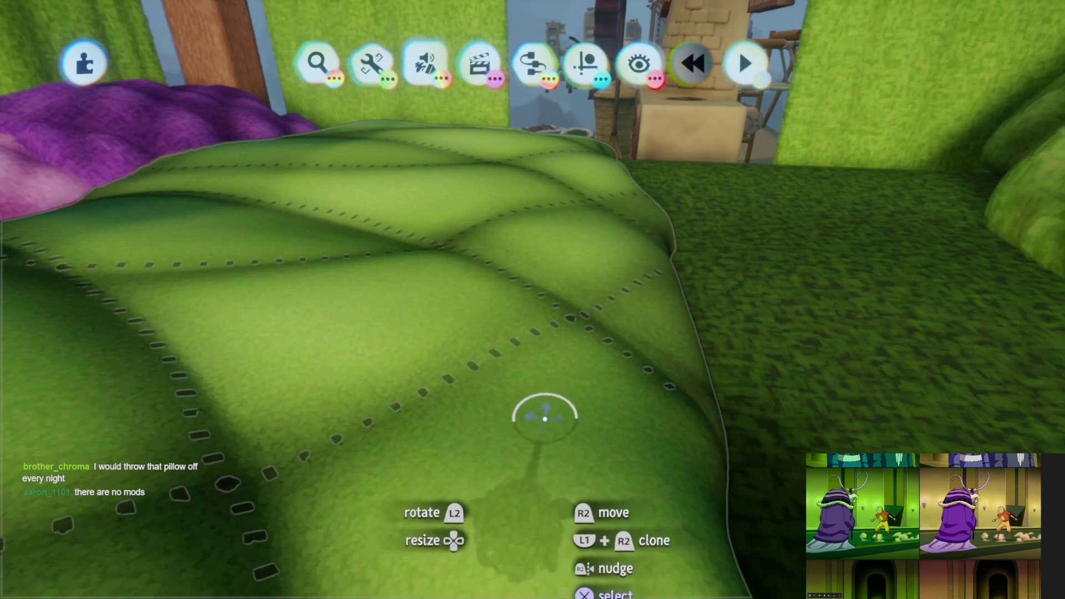
# Sculpt the green quilt and browse its brush styles and Sculpture properties
pyautogui.moveTo(503, 370); pyautogui.dragTo(546, 345, button='middle')
pyautogui.doubleClick(546, 345)
pyautogui.click(576, 66)
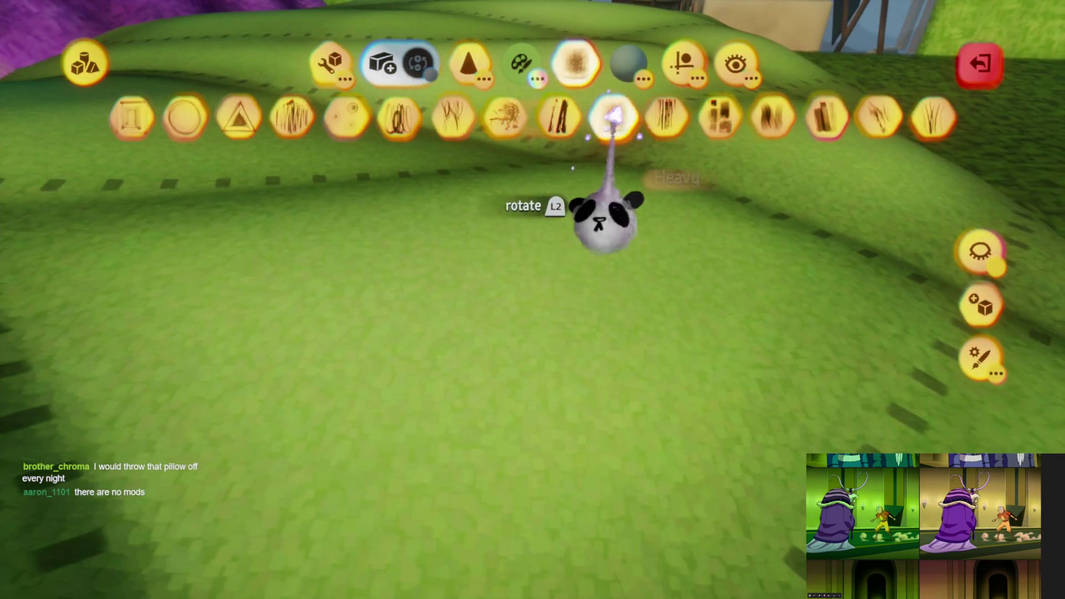
pyautogui.press('Escape')
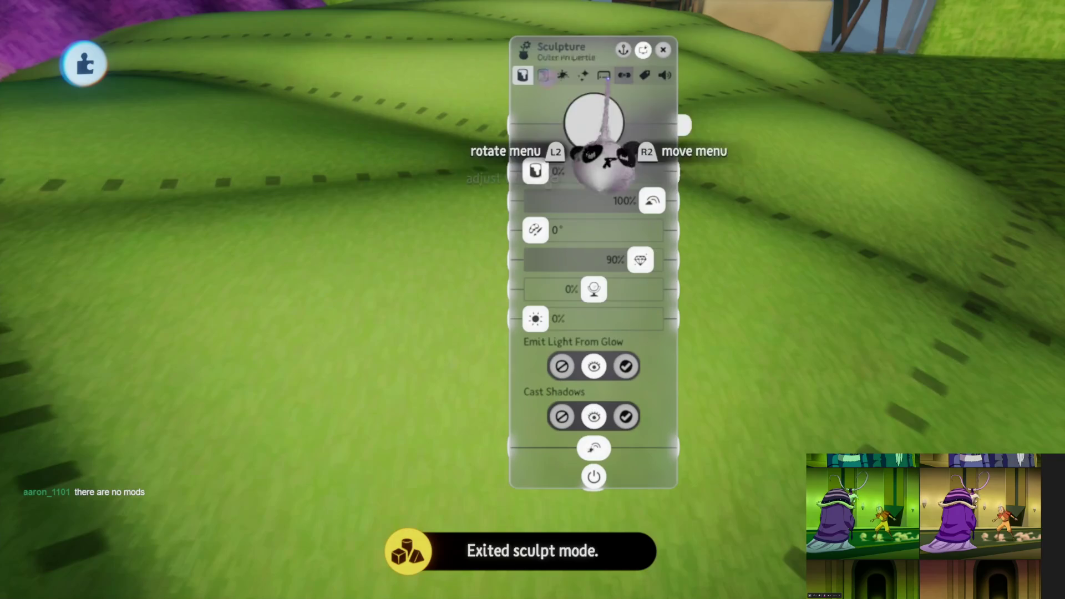
pyautogui.press('Escape')
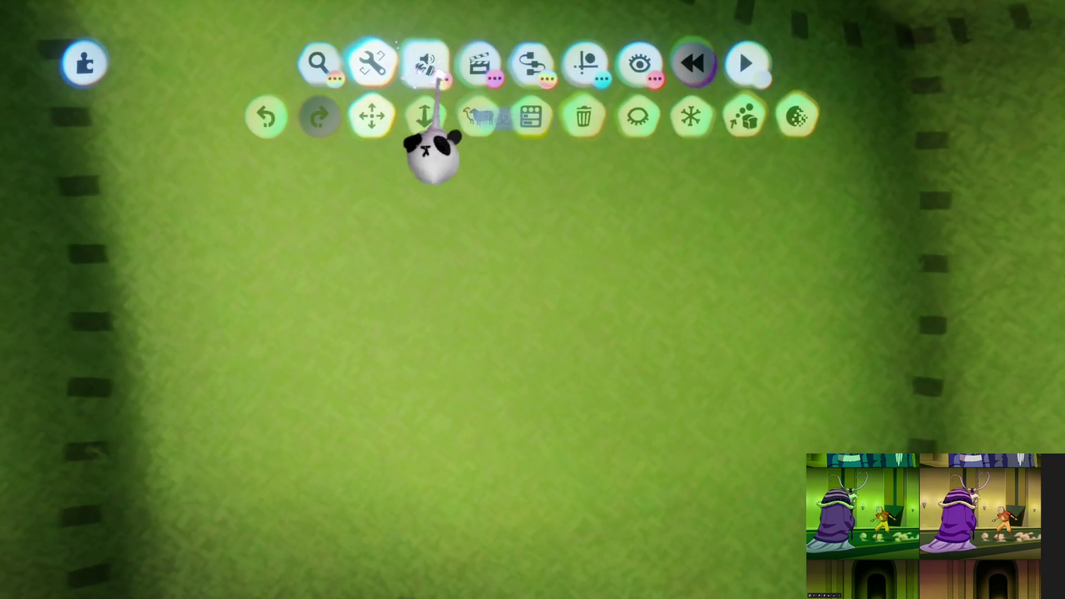
# Try the Comb brush in Style mode on the quilt, then switch to Adjust Detail
pyautogui.click(423, 62)
pyautogui.click(475, 115)
pyautogui.click(580, 121)
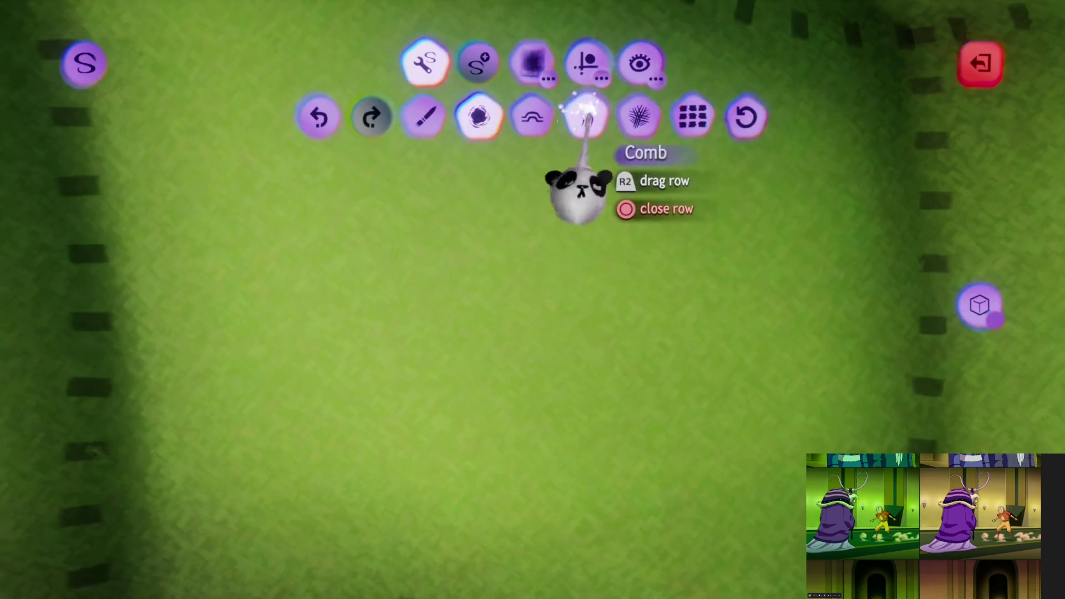
pyautogui.press('Escape')
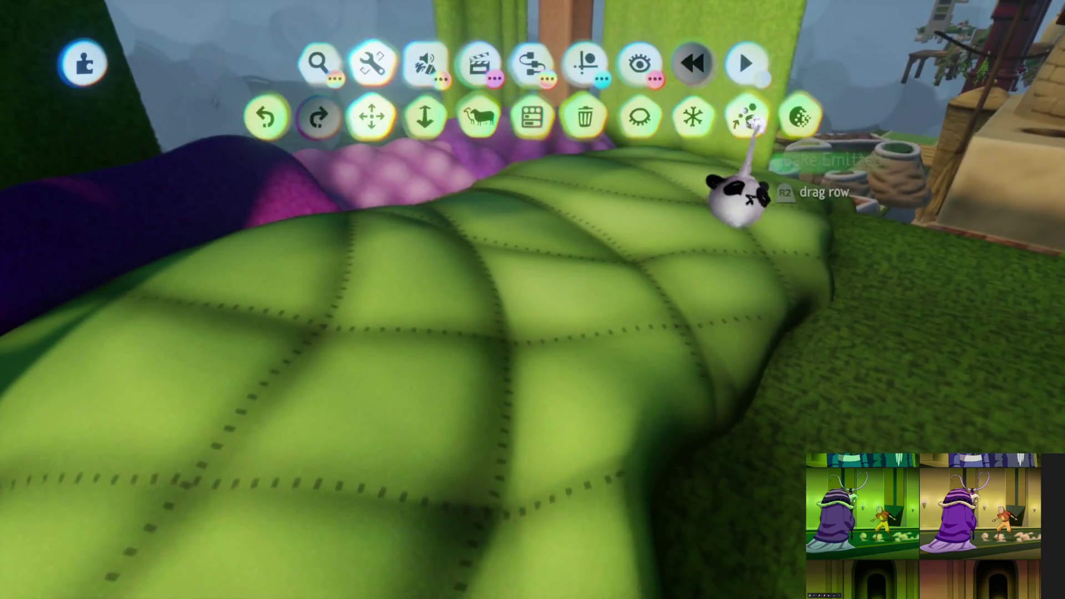
pyautogui.click(732, 195)
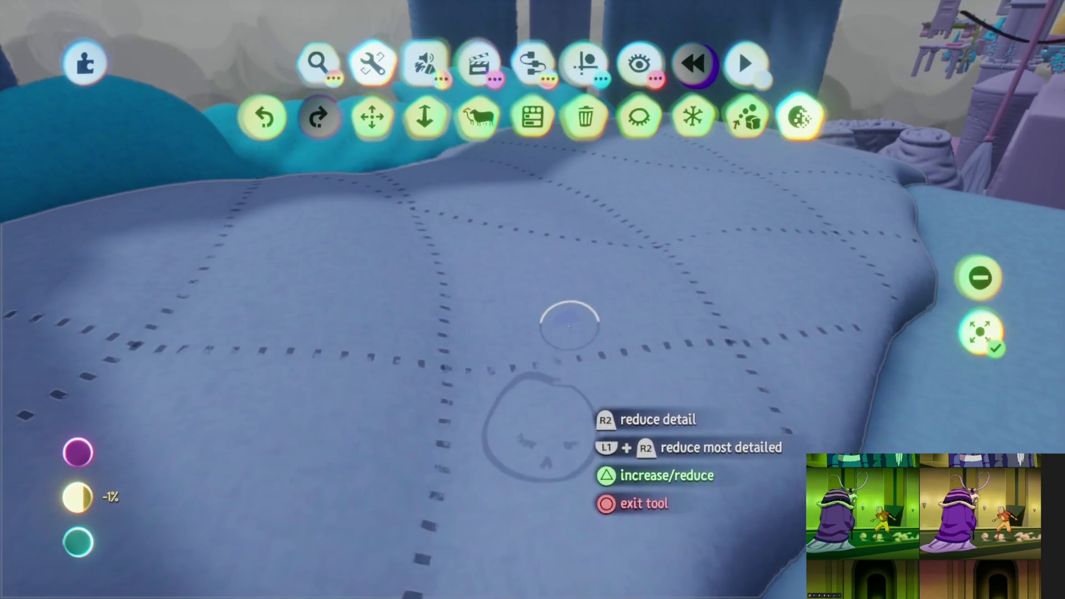
# Exit Adjust Detail and view the quilt's Fleck Properties in the Sculpture tweak menu
pyautogui.press('Escape')
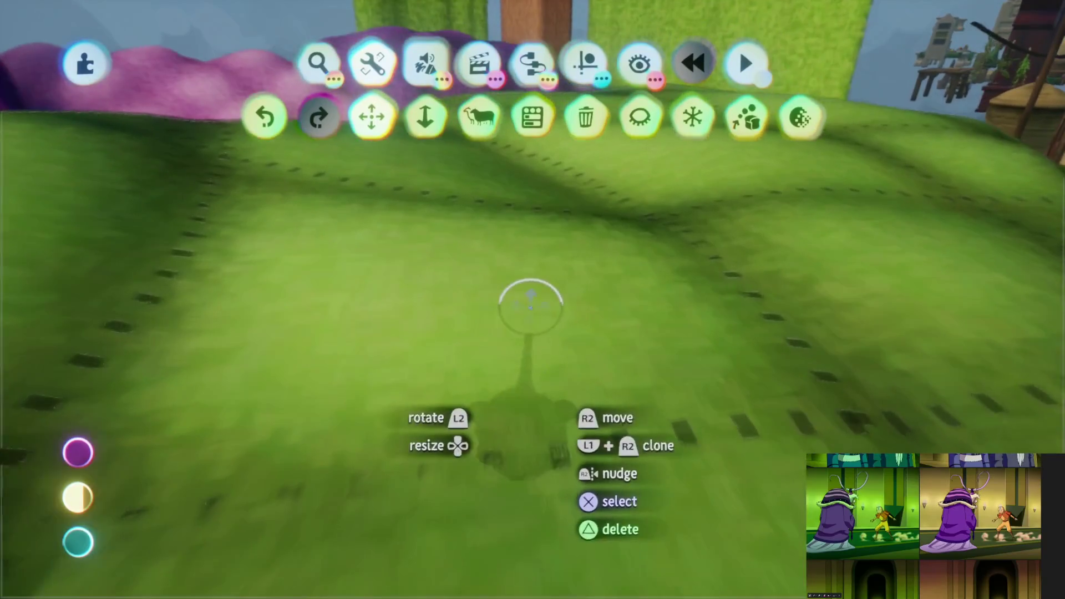
pyautogui.click(530, 305)
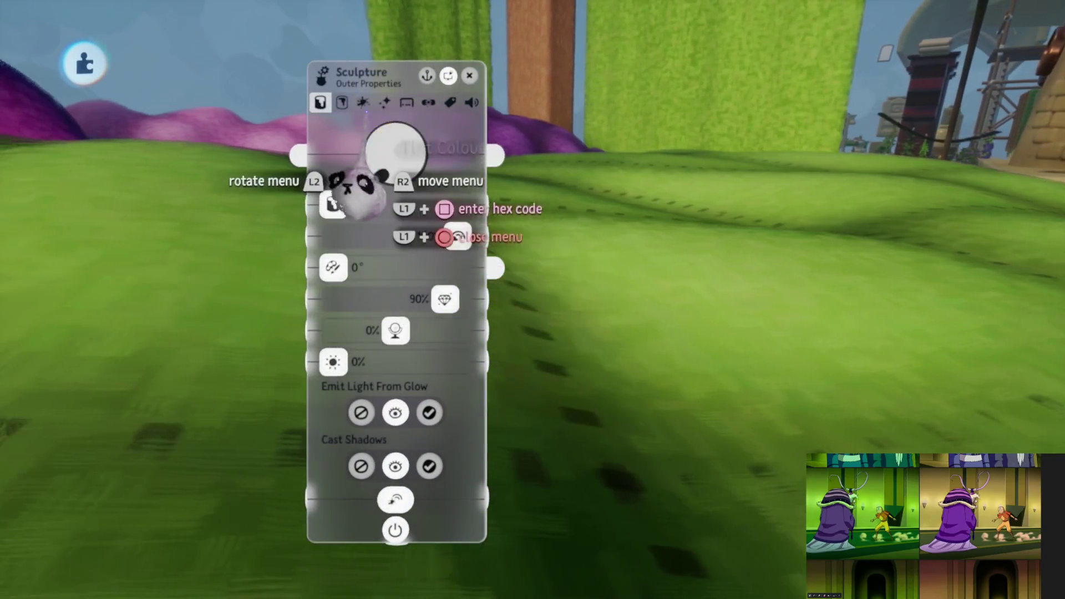
pyautogui.press('Tab')
pyautogui.press('Tab')
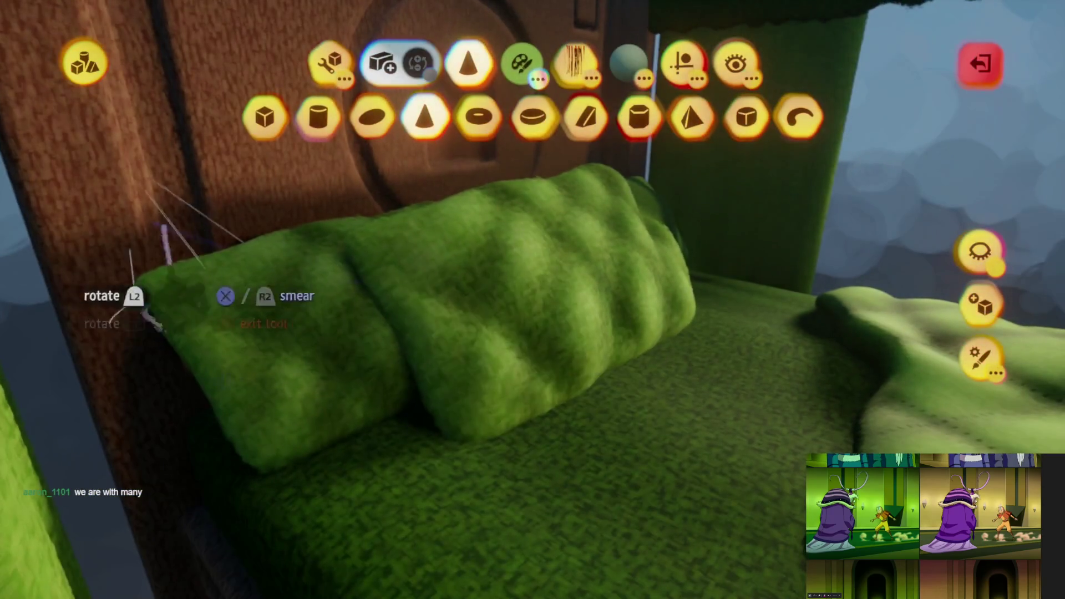
# Sample the pillow's green with Pick Shade for Soft Blend spraypainting, then exit the shape editor
pyautogui.click(335, 62)
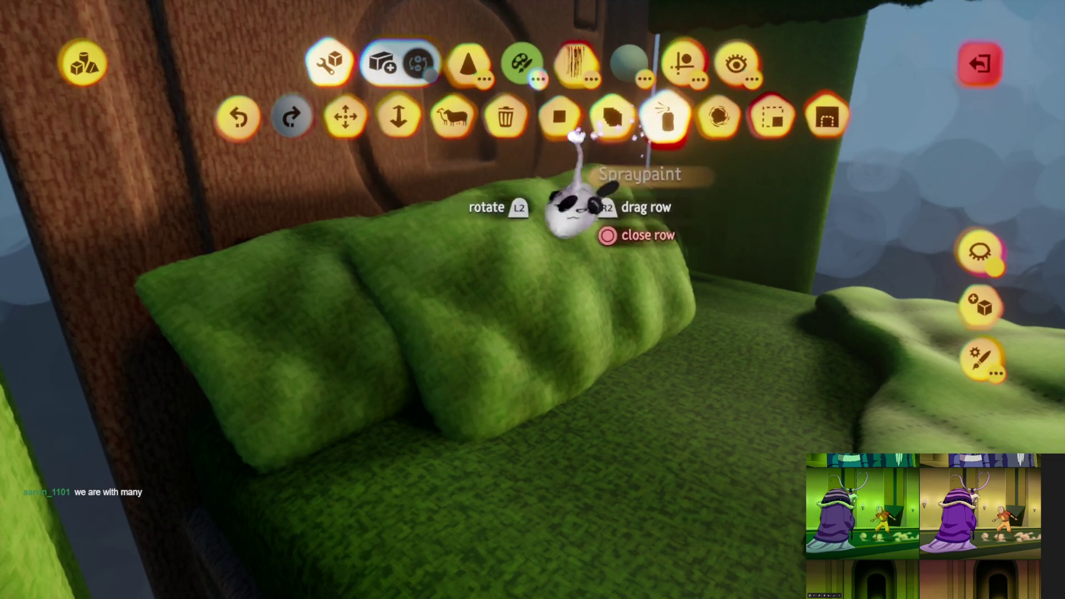
pyautogui.click(472, 59)
pyautogui.click(522, 63)
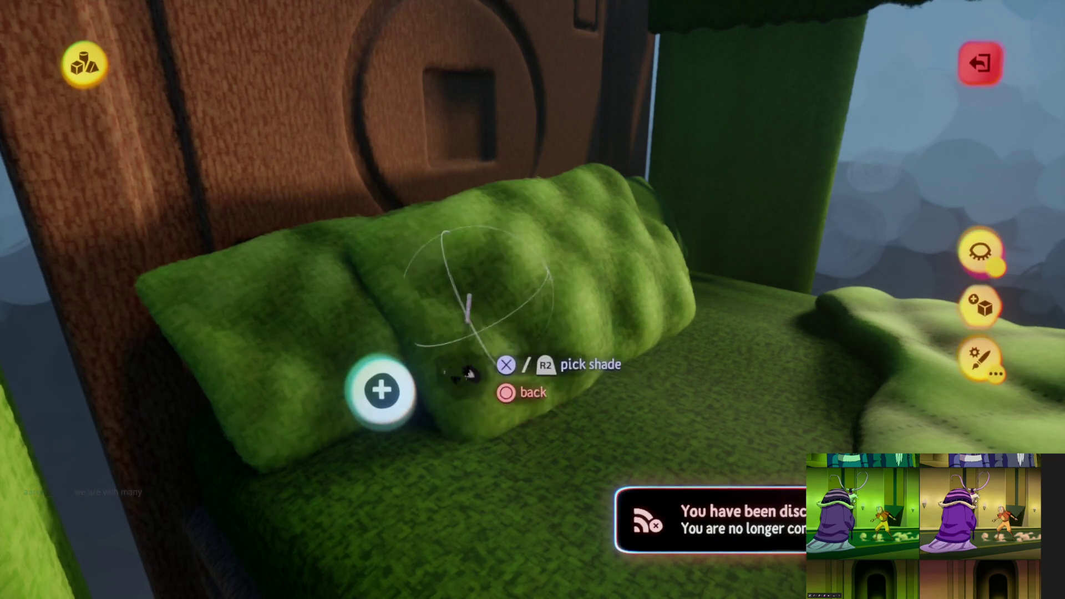
pyautogui.click(466, 374)
pyautogui.press('Tab')
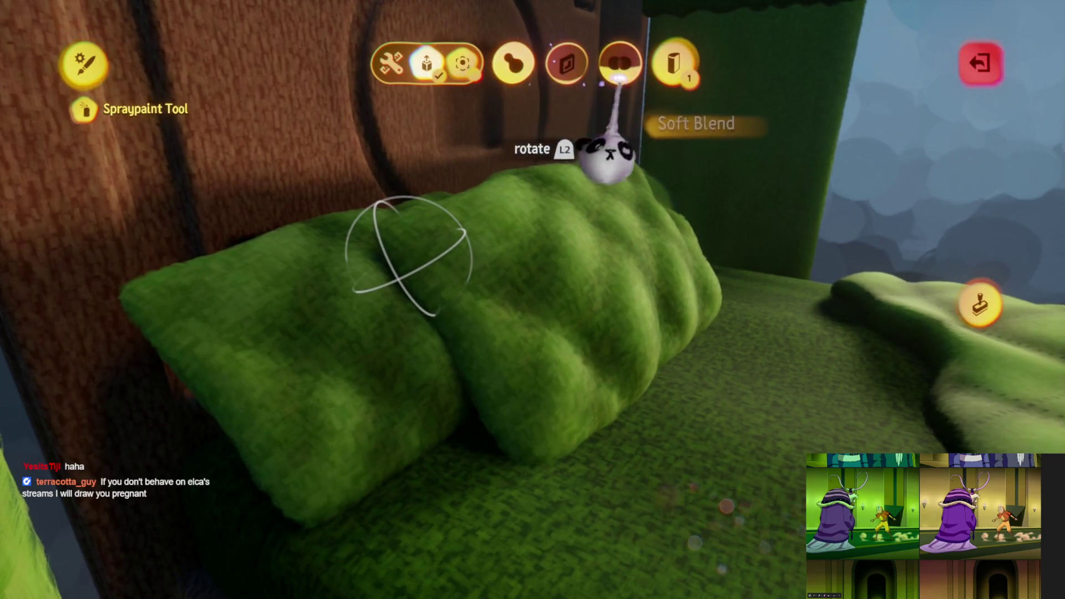
pyautogui.press('Escape')
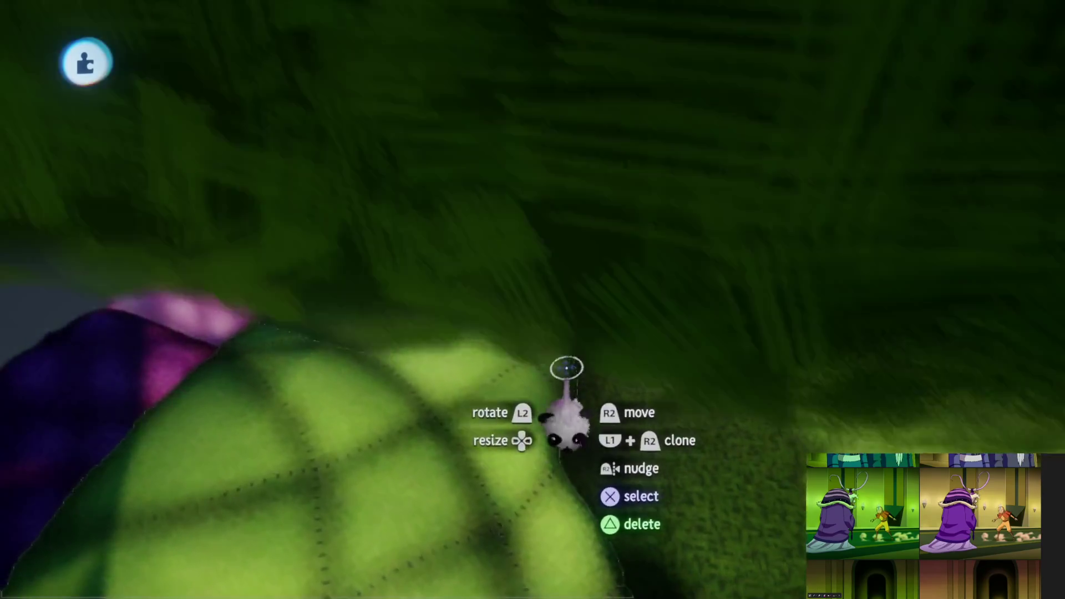
# Darken the two headboard pillows' tint toward black
pyautogui.moveTo(567, 367); pyautogui.dragTo(594, 307)
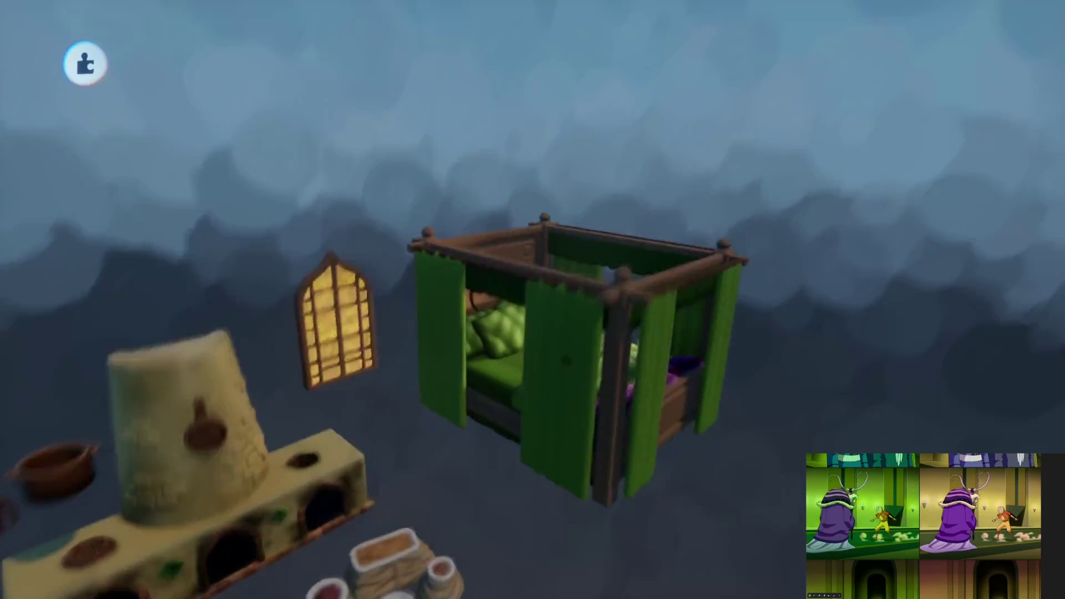
pyautogui.moveTo(565, 360); pyautogui.dragTo(654, 300)
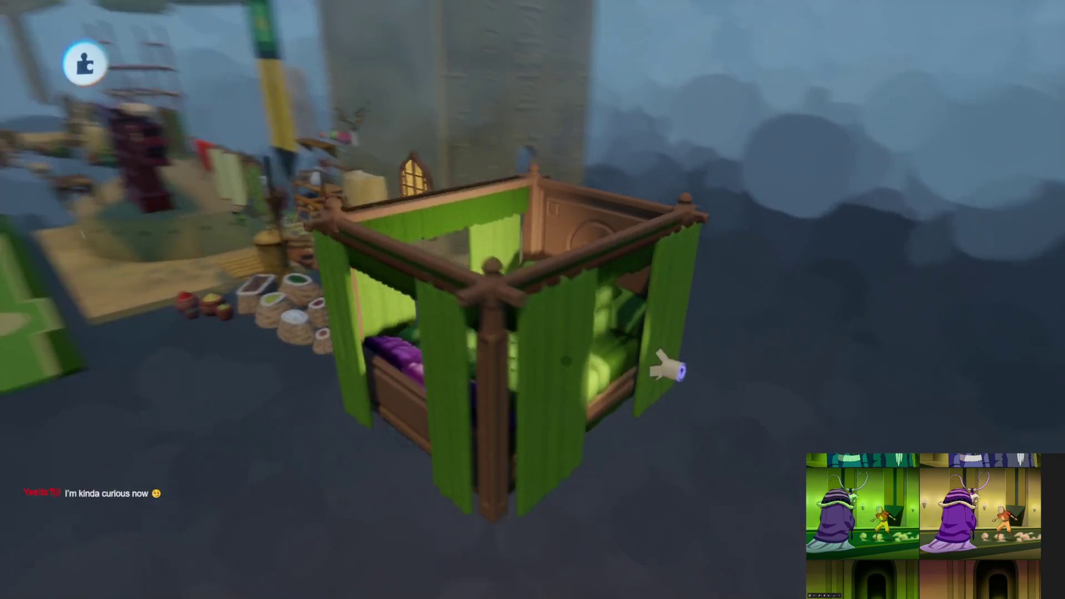
pyautogui.moveTo(669, 369)
pyautogui.mouseDown()
pyautogui.moveTo(760, 361)
pyautogui.moveTo(547, 356)
pyautogui.moveTo(564, 369)
pyautogui.moveTo(527, 355)
pyautogui.moveTo(536, 344)
pyautogui.moveTo(469, 408)
pyautogui.moveTo(519, 423)
pyautogui.mouseUp()
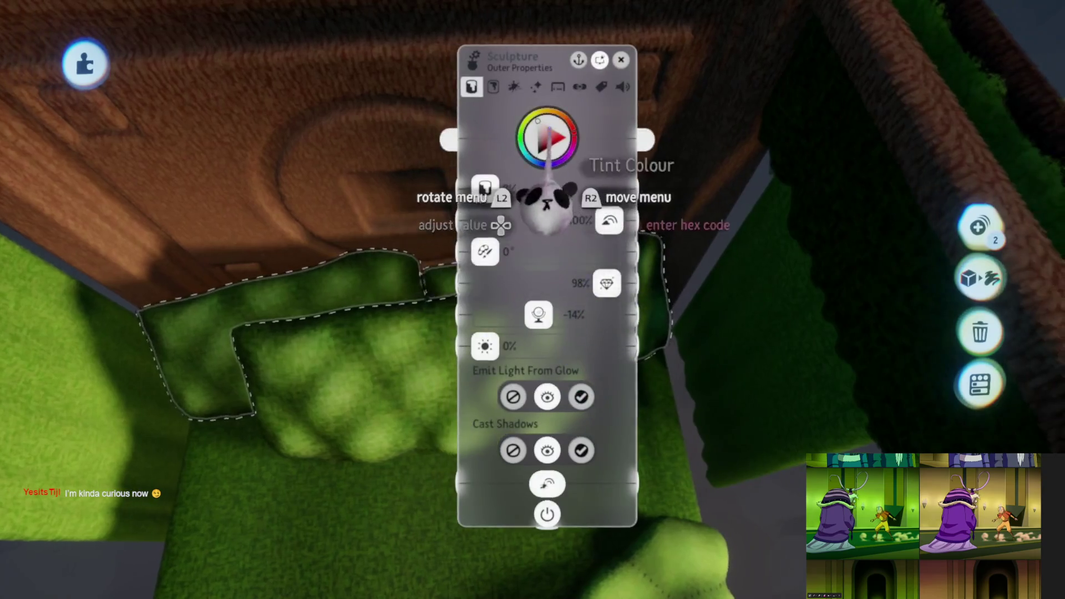
pyautogui.moveTo(546, 208)
pyautogui.mouseDown()
pyautogui.moveTo(551, 361)
pyautogui.moveTo(668, 291)
pyautogui.mouseUp()
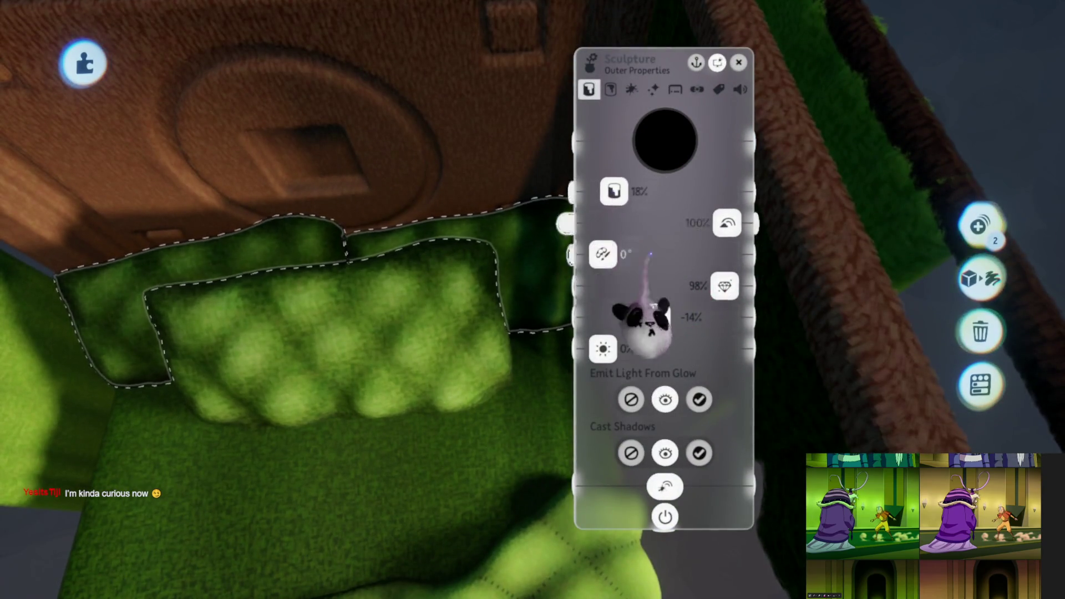
pyautogui.press('Escape')
# Briefly enter Spraypaint on the pillow, orbit around the cushion, then exit sculpt mode
pyautogui.click(452, 305)
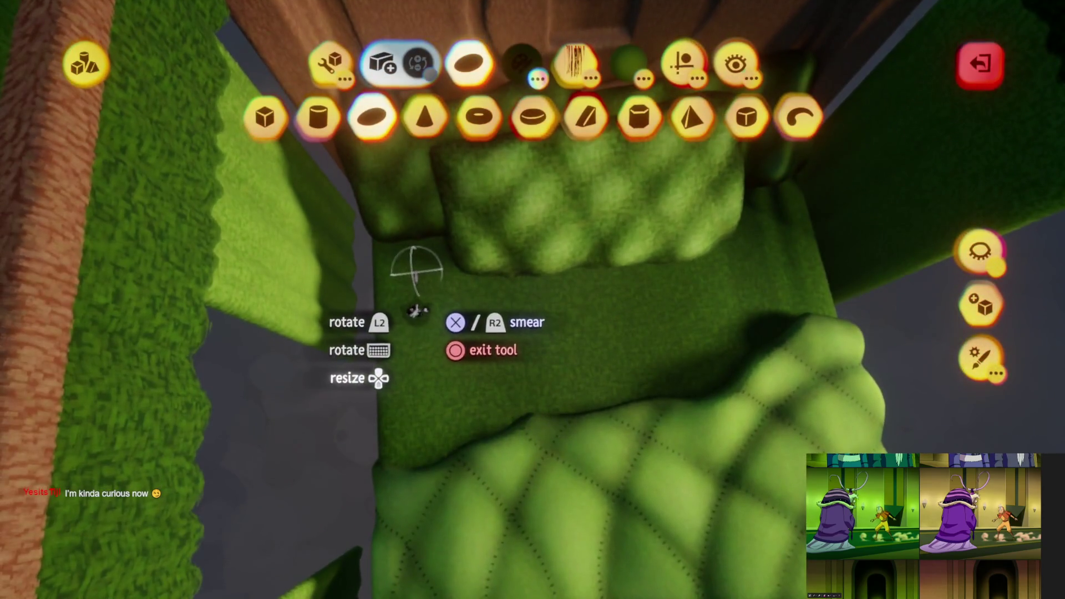
pyautogui.click(575, 62)
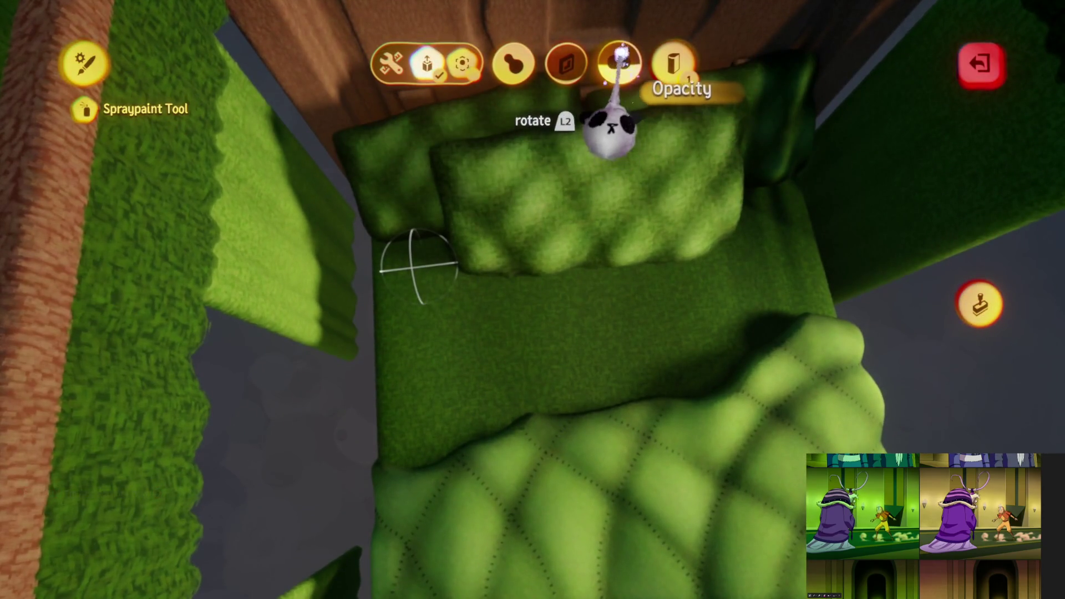
pyautogui.press('Escape')
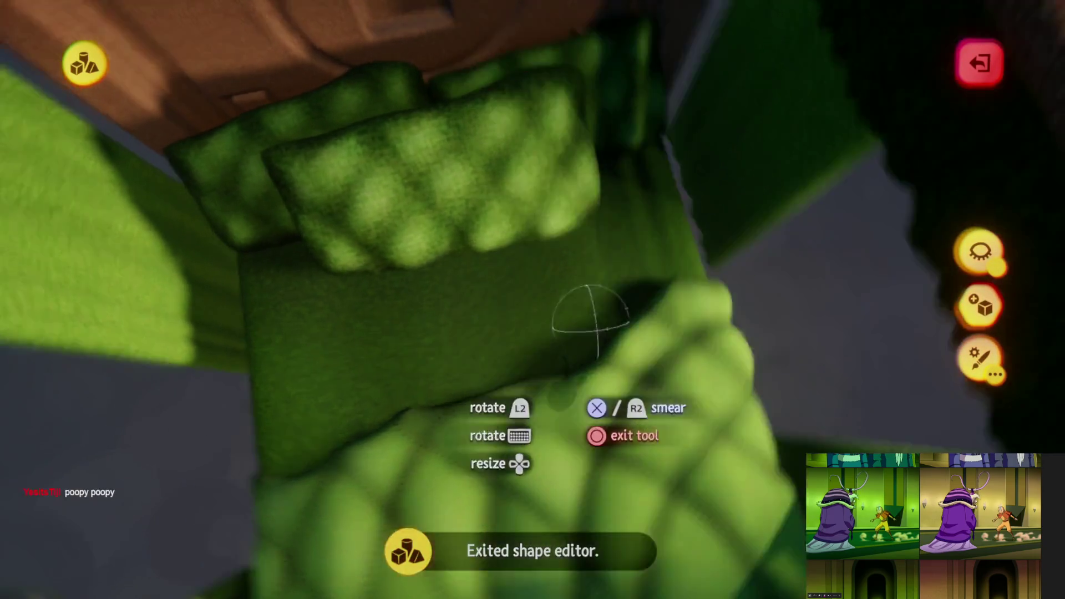
pyautogui.moveTo(561, 405)
pyautogui.mouseDown(button='middle')
pyautogui.moveTo(477, 339)
pyautogui.moveTo(278, 441)
pyautogui.moveTo(403, 443)
pyautogui.mouseUp(button='middle')
pyautogui.moveTo(402, 383)
pyautogui.mouseDown(button='middle')
pyautogui.moveTo(642, 428)
pyautogui.moveTo(352, 302)
pyautogui.moveTo(504, 314)
pyautogui.moveTo(495, 347)
pyautogui.moveTo(511, 297)
pyautogui.moveTo(487, 214)
pyautogui.moveTo(516, 332)
pyautogui.mouseUp(button='middle')
pyautogui.moveTo(516, 383)
pyautogui.mouseDown(button='middle')
pyautogui.moveTo(542, 389)
pyautogui.moveTo(626, 488)
pyautogui.moveTo(605, 561)
pyautogui.moveTo(487, 511)
pyautogui.mouseUp(button='middle')
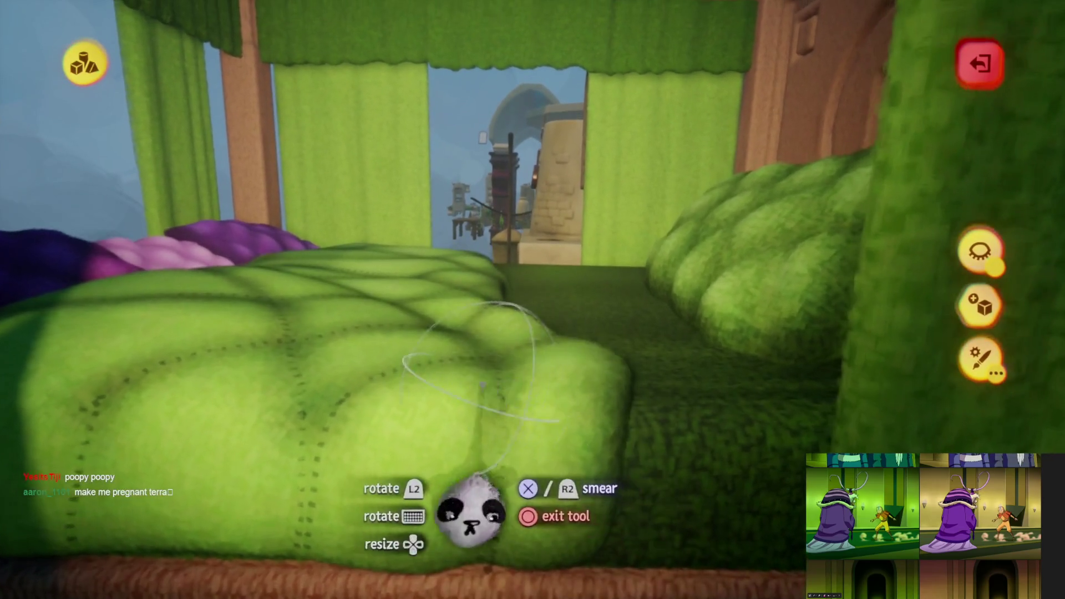
pyautogui.press('Escape')
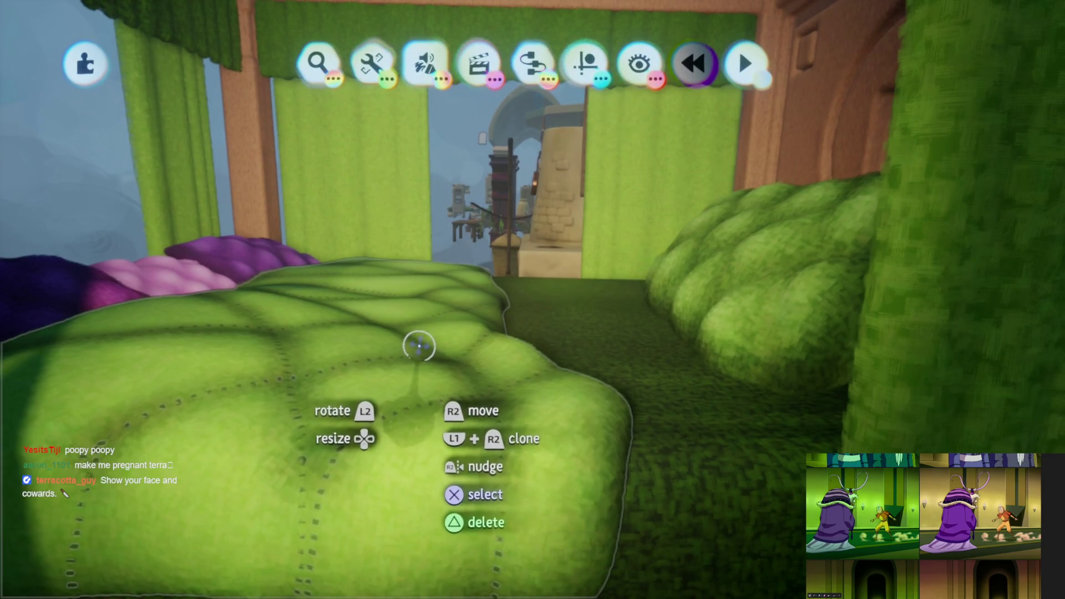
# Fly the camera up to the front canopy curtain and open it for sculpting
pyautogui.moveTo(353, 431)
pyautogui.mouseDown(button='middle')
pyautogui.moveTo(410, 376)
pyautogui.moveTo(409, 385)
pyautogui.moveTo(404, 364)
pyautogui.moveTo(423, 368)
pyautogui.moveTo(466, 337)
pyautogui.moveTo(361, 185)
pyautogui.moveTo(533, 305)
pyautogui.moveTo(445, 340)
pyautogui.moveTo(398, 320)
pyautogui.mouseUp(button='middle')
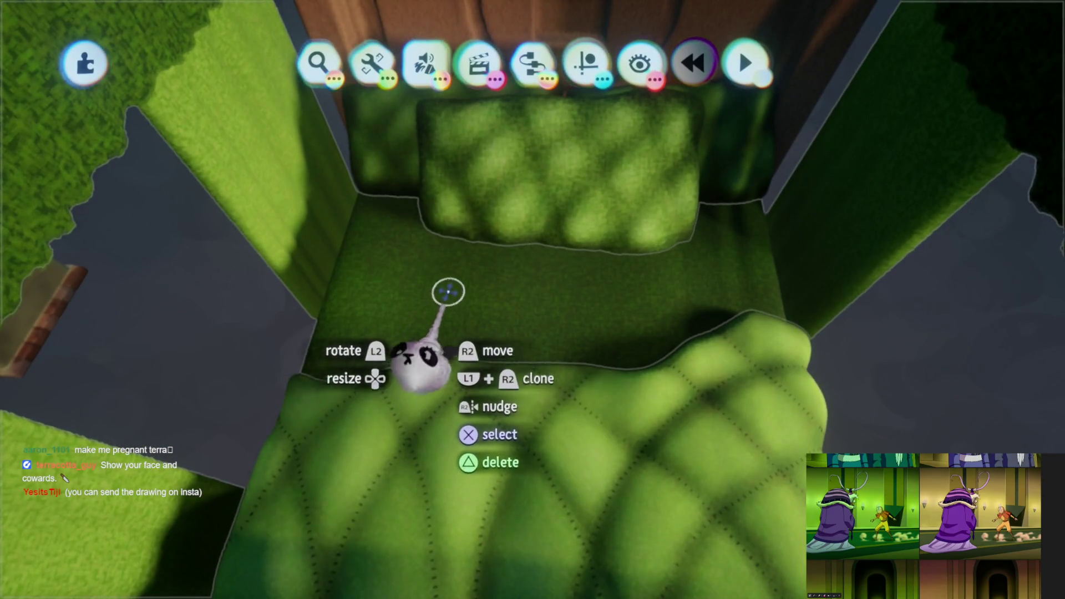
pyautogui.moveTo(507, 326)
pyautogui.mouseDown(button='middle')
pyautogui.moveTo(464, 316)
pyautogui.moveTo(547, 281)
pyautogui.moveTo(642, 338)
pyautogui.moveTo(494, 335)
pyautogui.moveTo(494, 215)
pyautogui.moveTo(542, 245)
pyautogui.moveTo(511, 317)
pyautogui.moveTo(480, 282)
pyautogui.moveTo(507, 280)
pyautogui.moveTo(507, 257)
pyautogui.moveTo(432, 193)
pyautogui.moveTo(483, 441)
pyautogui.mouseUp(button='middle')
pyautogui.moveTo(532, 401)
pyautogui.mouseDown(button='middle')
pyautogui.moveTo(561, 388)
pyautogui.moveTo(522, 308)
pyautogui.mouseUp(button='middle')
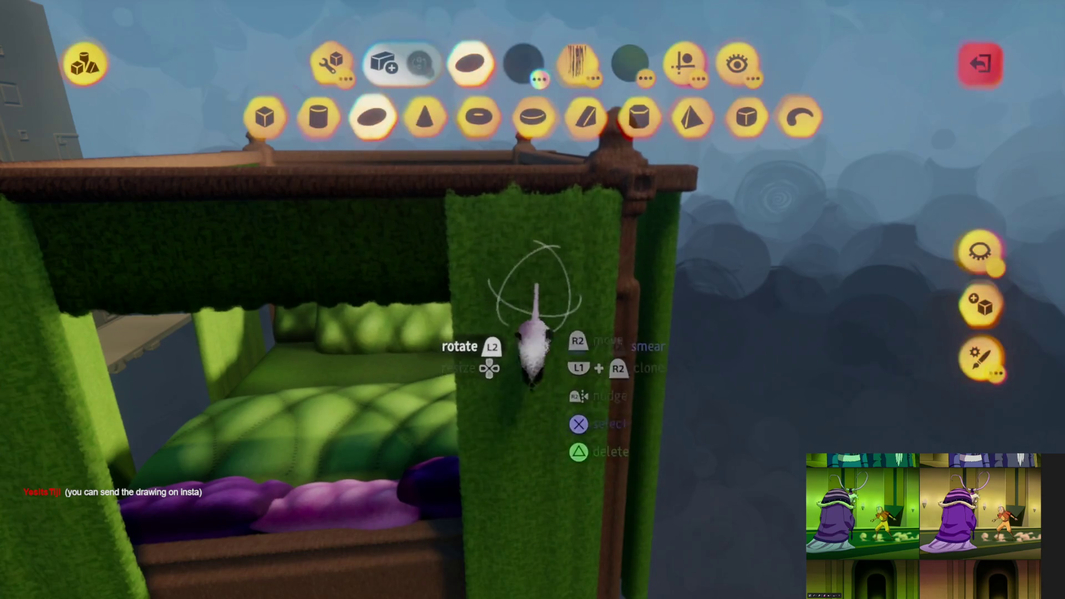
# Turn on Stay Upright in Guides and stretch the spraypaint brush into a tall cylinder
pyautogui.click(683, 62)
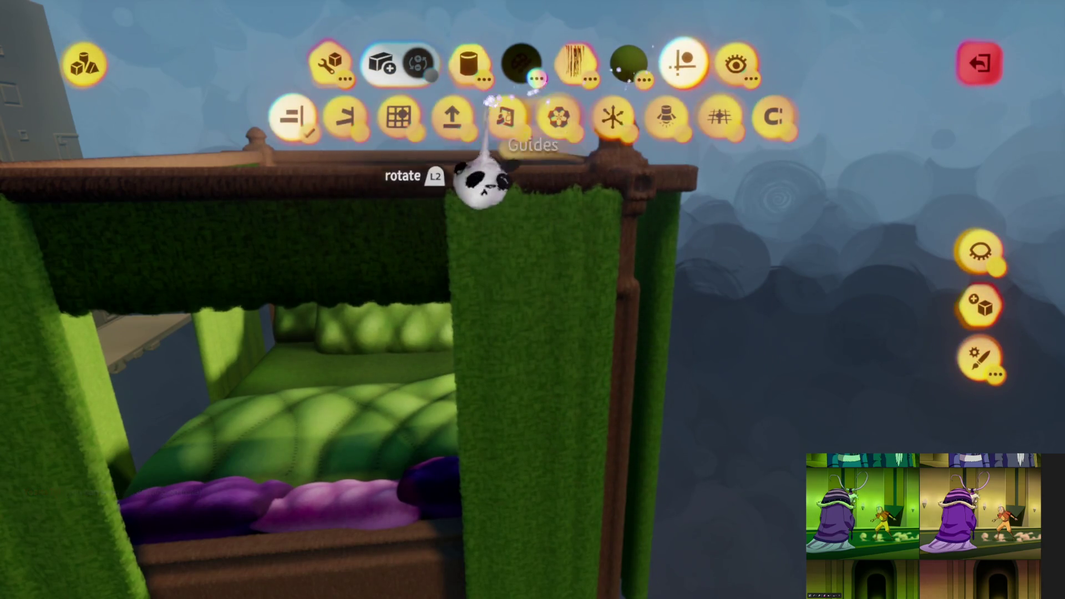
pyautogui.click(491, 327)
pyautogui.moveTo(490, 327)
pyautogui.mouseDown(button='middle')
pyautogui.moveTo(511, 381)
pyautogui.moveTo(533, 366)
pyautogui.mouseUp(button='middle')
pyautogui.click(521, 372)
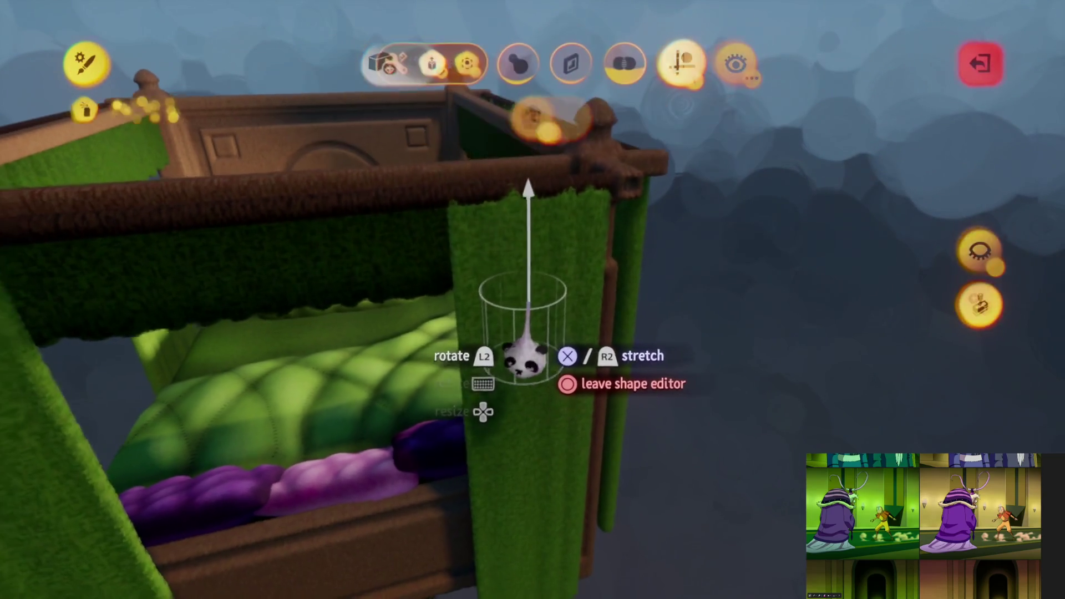
pyautogui.moveTo(524, 285)
pyautogui.mouseDown(button='middle')
pyautogui.moveTo(511, 238)
pyautogui.moveTo(518, 275)
pyautogui.mouseUp(button='middle')
pyautogui.press('Escape')
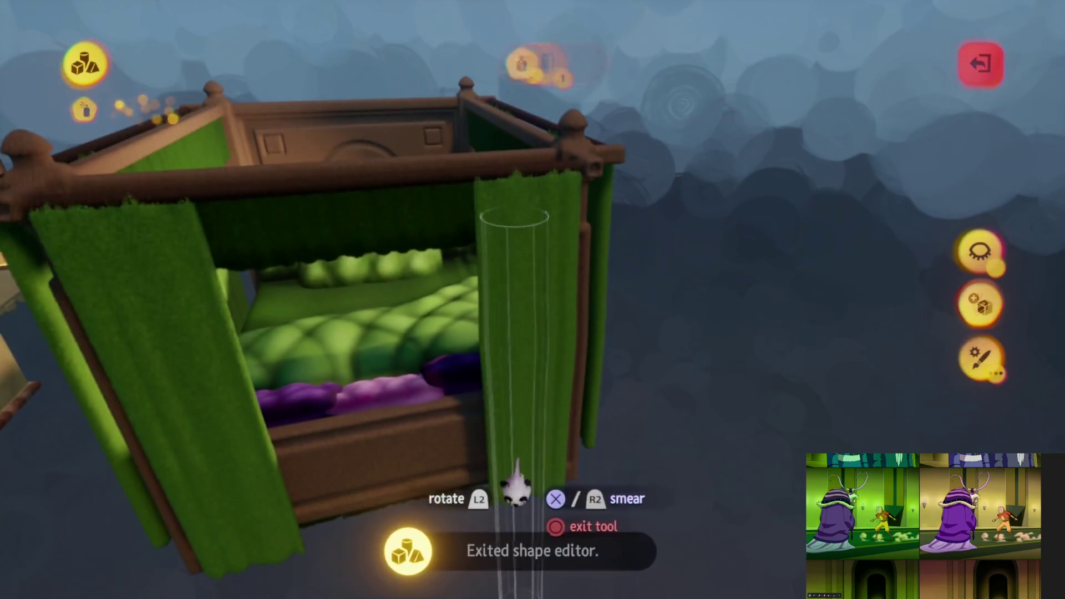
# Smear tall vertical streaks down the curtains as fabric folds, orbiting around the canopy
pyautogui.click(527, 491)
pyautogui.moveTo(526, 394)
pyautogui.mouseDown(button='middle')
pyautogui.moveTo(499, 171)
pyautogui.moveTo(523, 409)
pyautogui.mouseUp(button='middle')
pyautogui.press('Escape')
pyautogui.moveTo(508, 480)
pyautogui.mouseDown(button='middle')
pyautogui.moveTo(507, 441)
pyautogui.moveTo(499, 445)
pyautogui.moveTo(488, 404)
pyautogui.moveTo(497, 416)
pyautogui.moveTo(505, 396)
pyautogui.moveTo(501, 409)
pyautogui.moveTo(488, 383)
pyautogui.moveTo(486, 310)
pyautogui.mouseUp(button='middle')
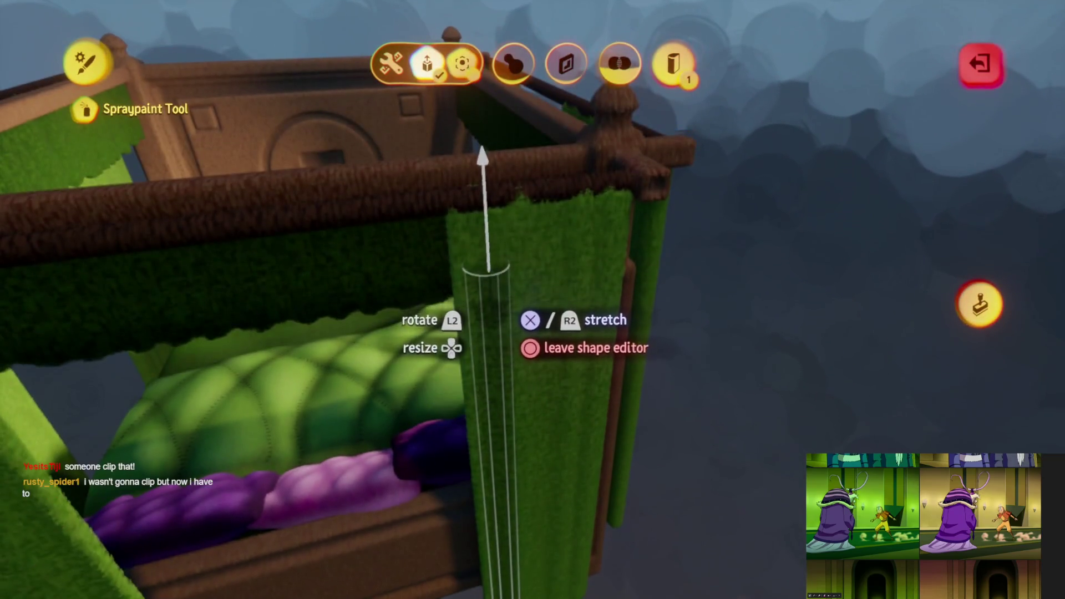
pyautogui.press('Escape')
pyautogui.moveTo(492, 416)
pyautogui.mouseDown(button='middle')
pyautogui.moveTo(487, 466)
pyautogui.moveTo(554, 506)
pyautogui.moveTo(546, 476)
pyautogui.moveTo(541, 493)
pyautogui.moveTo(491, 510)
pyautogui.moveTo(513, 494)
pyautogui.moveTo(524, 503)
pyautogui.moveTo(533, 472)
pyautogui.moveTo(517, 498)
pyautogui.moveTo(528, 481)
pyautogui.moveTo(513, 480)
pyautogui.moveTo(488, 430)
pyautogui.moveTo(537, 428)
pyautogui.moveTo(497, 430)
pyautogui.moveTo(507, 473)
pyautogui.moveTo(500, 415)
pyautogui.moveTo(518, 388)
pyautogui.moveTo(501, 380)
pyautogui.moveTo(507, 409)
pyautogui.moveTo(513, 384)
pyautogui.moveTo(527, 409)
pyautogui.moveTo(510, 393)
pyautogui.moveTo(506, 404)
pyautogui.moveTo(512, 393)
pyautogui.moveTo(452, 409)
pyautogui.moveTo(421, 343)
pyautogui.mouseUp(button='middle')
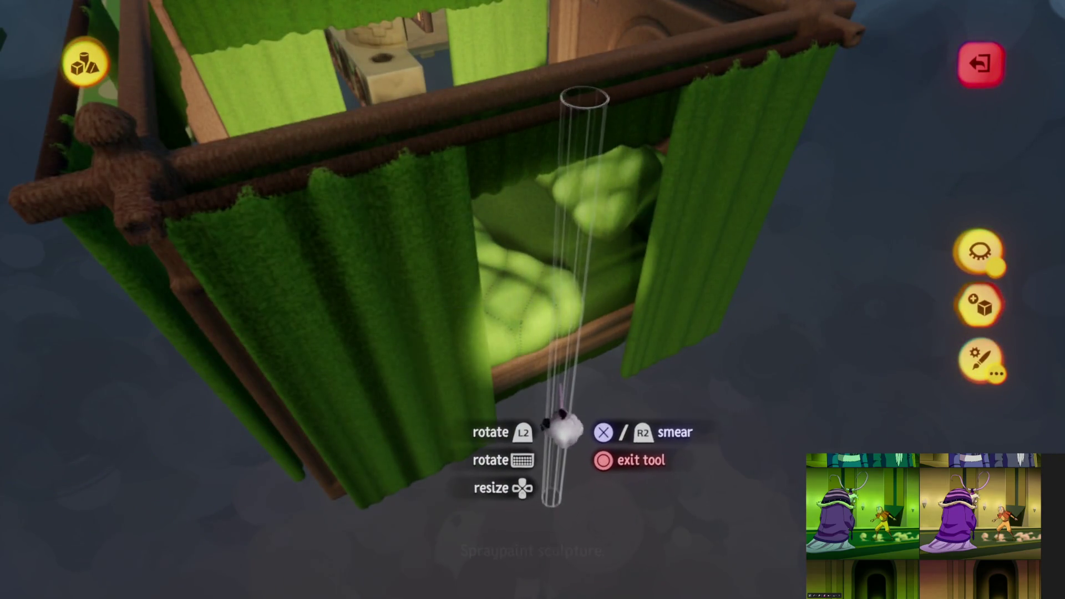
# Undo the last curtain spraypaint and resize the brush with handles for a thinner stroke
pyautogui.hotkey('ctrl', 'z')
pyautogui.moveTo(563, 422)
pyautogui.mouseDown(button='middle')
pyautogui.moveTo(570, 510)
pyautogui.moveTo(606, 511)
pyautogui.moveTo(551, 487)
pyautogui.moveTo(543, 392)
pyautogui.moveTo(547, 487)
pyautogui.moveTo(532, 494)
pyautogui.mouseUp(button='middle')
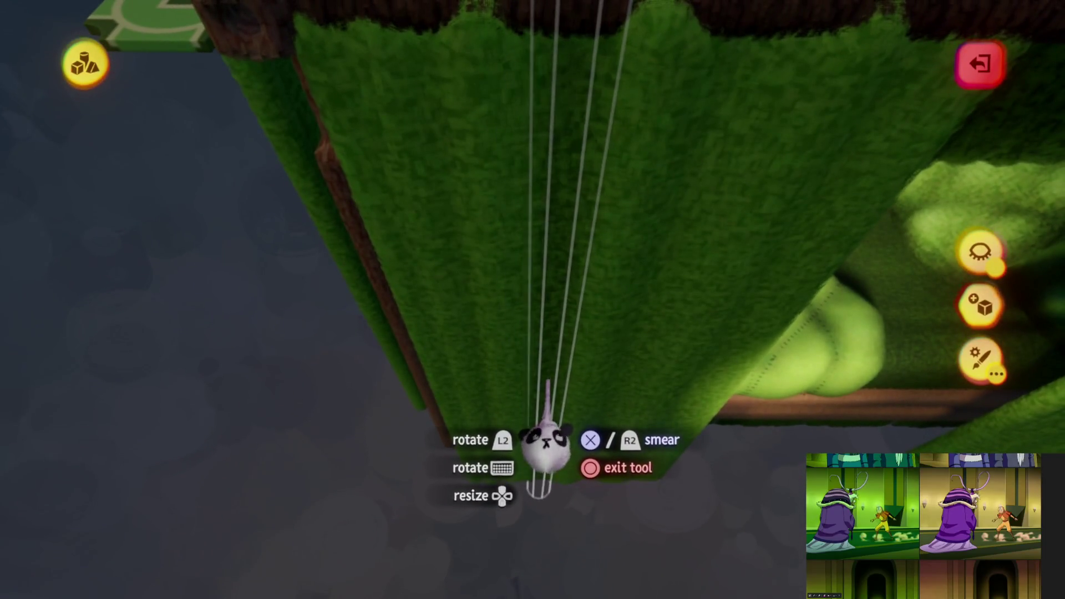
pyautogui.rightClick(546, 443)
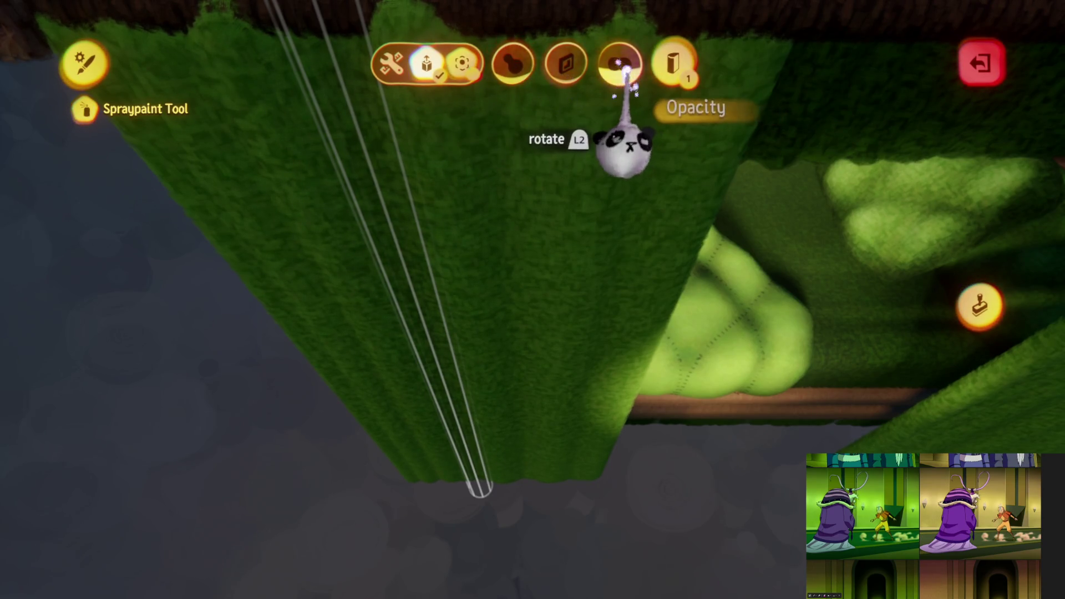
pyautogui.rightClick(554, 332)
pyautogui.click(535, 471)
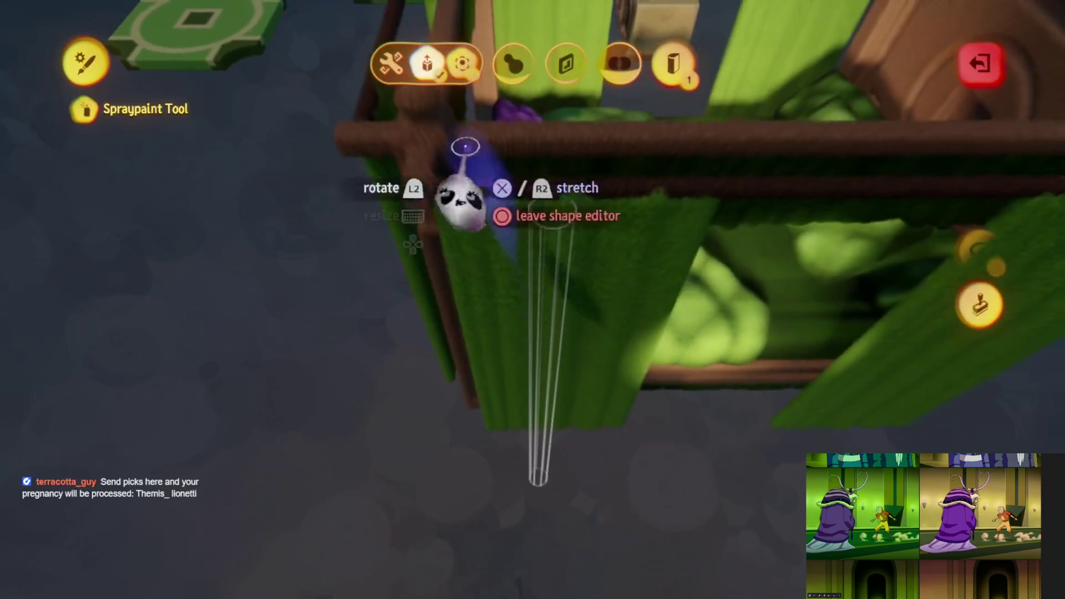
pyautogui.click(460, 62)
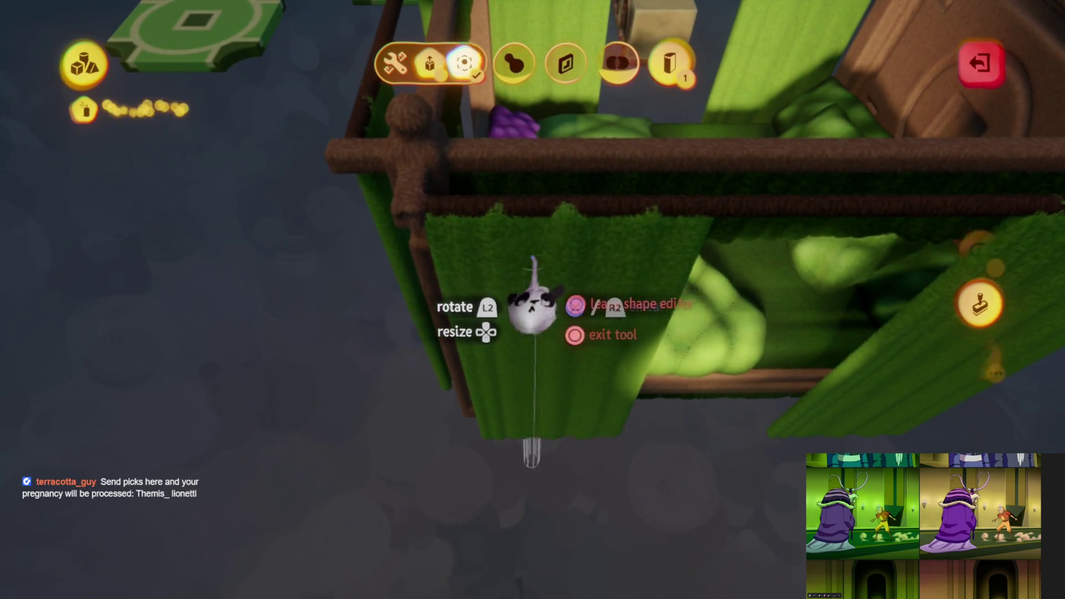
pyautogui.rightClick(531, 308)
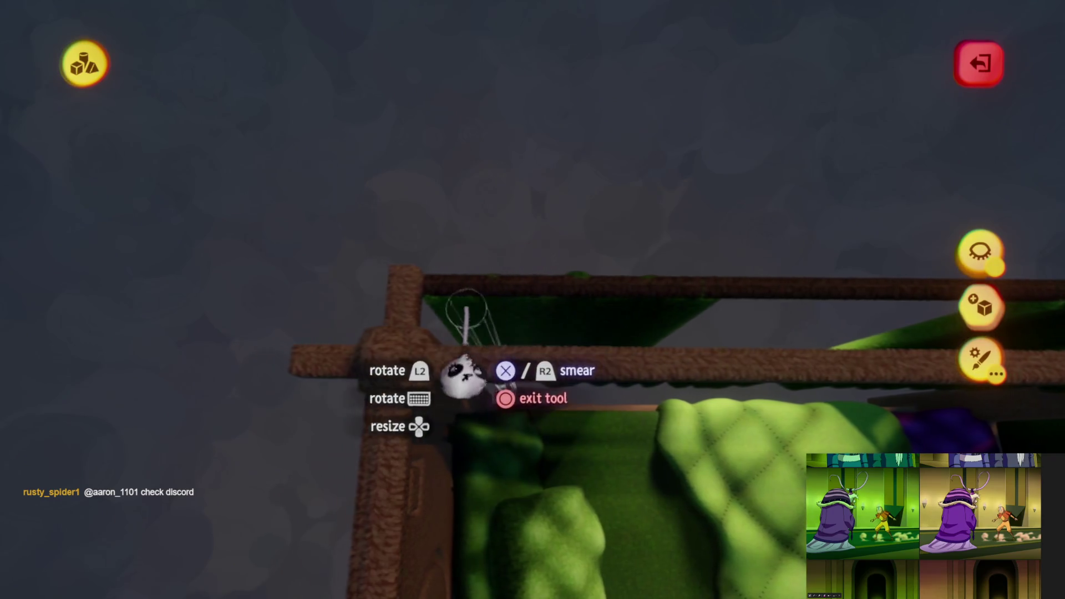
# Leave the curtain sculpt, orbit the bed, and fly the view into the green mattress and pillows
pyautogui.press('Escape')
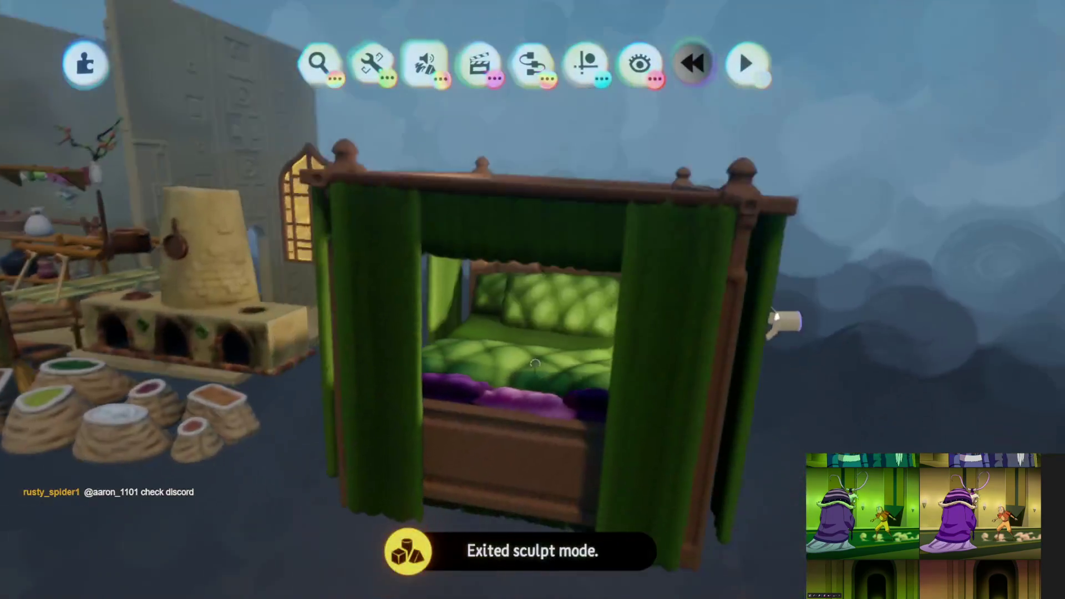
pyautogui.moveTo(785, 322)
pyautogui.mouseDown(button='middle')
pyautogui.moveTo(797, 345)
pyautogui.moveTo(488, 321)
pyautogui.moveTo(507, 309)
pyautogui.moveTo(631, 347)
pyautogui.moveTo(642, 375)
pyautogui.moveTo(546, 433)
pyautogui.moveTo(510, 381)
pyautogui.moveTo(524, 327)
pyautogui.mouseUp(button='middle')
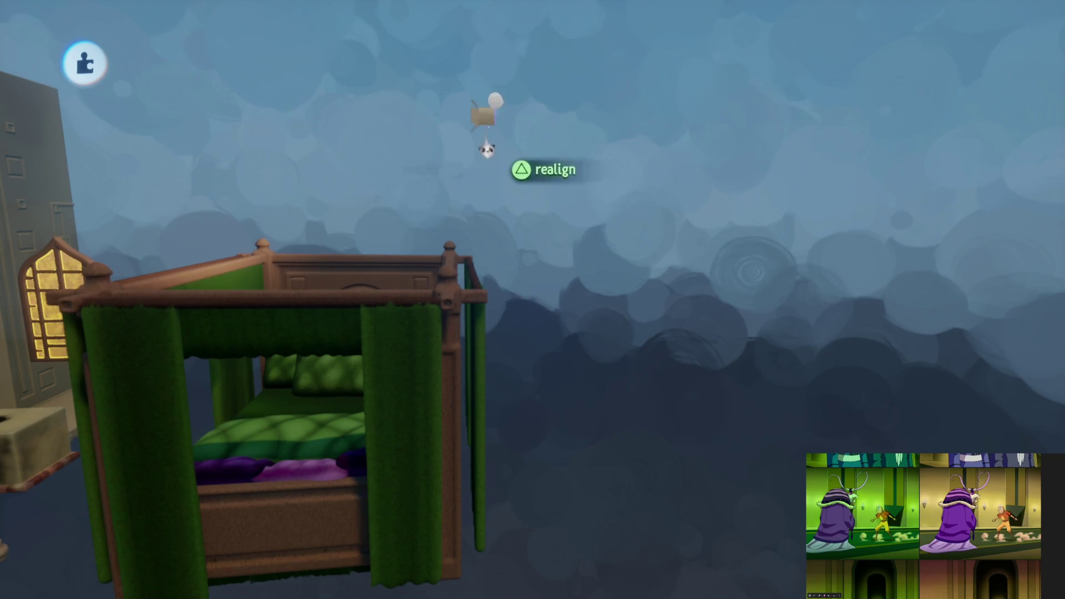
pyautogui.moveTo(478, 142); pyautogui.dragTo(475, 141, button='middle')
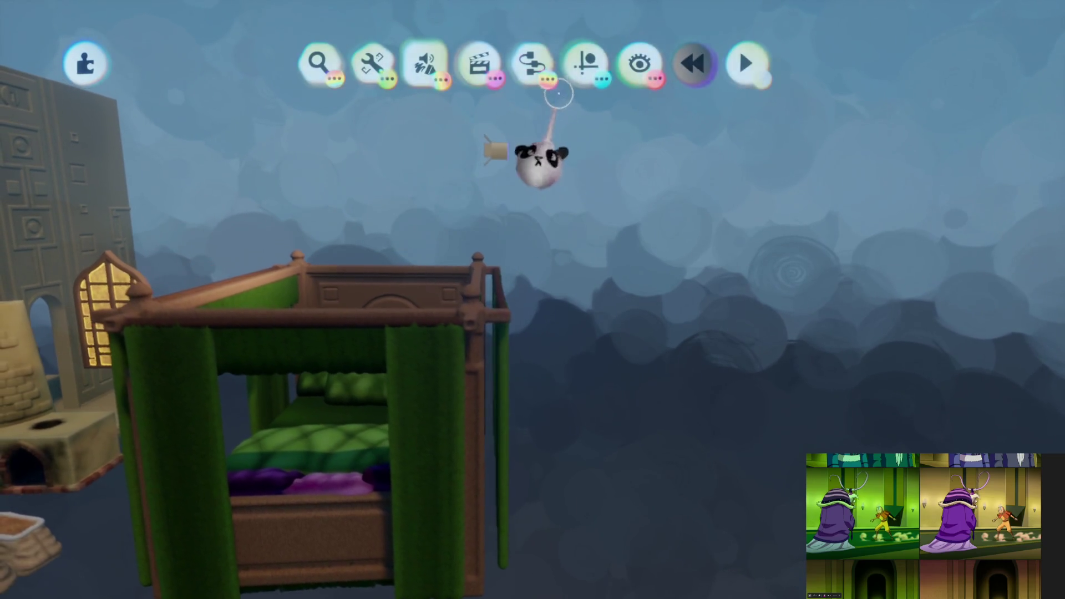
pyautogui.click(555, 61)
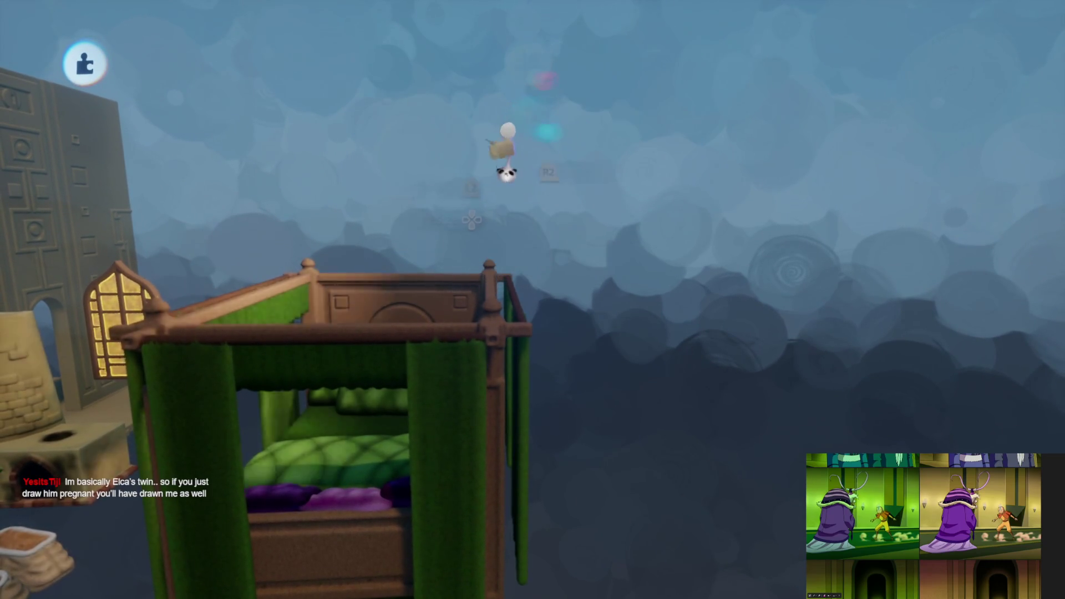
pyautogui.moveTo(516, 111)
pyautogui.mouseDown(button='middle')
pyautogui.moveTo(475, 488)
pyautogui.moveTo(494, 447)
pyautogui.moveTo(494, 465)
pyautogui.moveTo(476, 459)
pyautogui.moveTo(487, 580)
pyautogui.moveTo(482, 416)
pyautogui.moveTo(369, 323)
pyautogui.moveTo(573, 359)
pyautogui.moveTo(502, 383)
pyautogui.moveTo(469, 211)
pyautogui.moveTo(440, 225)
pyautogui.mouseUp(button='middle')
# Pick a sphere shape and turn on Surface Snap for the bedding sculpt
pyautogui.press('Tab')
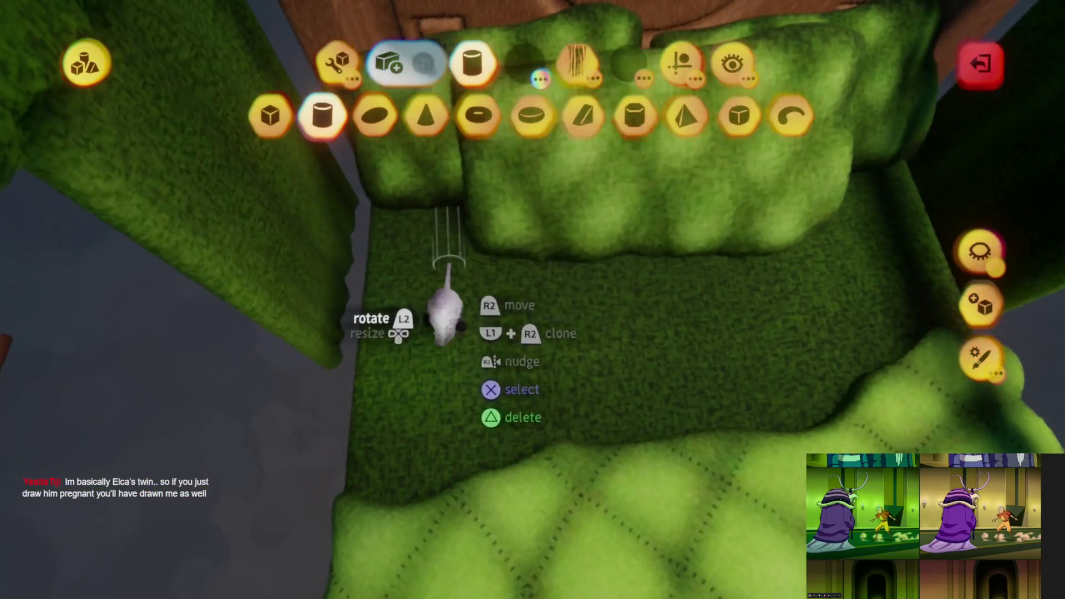
pyautogui.click(371, 116)
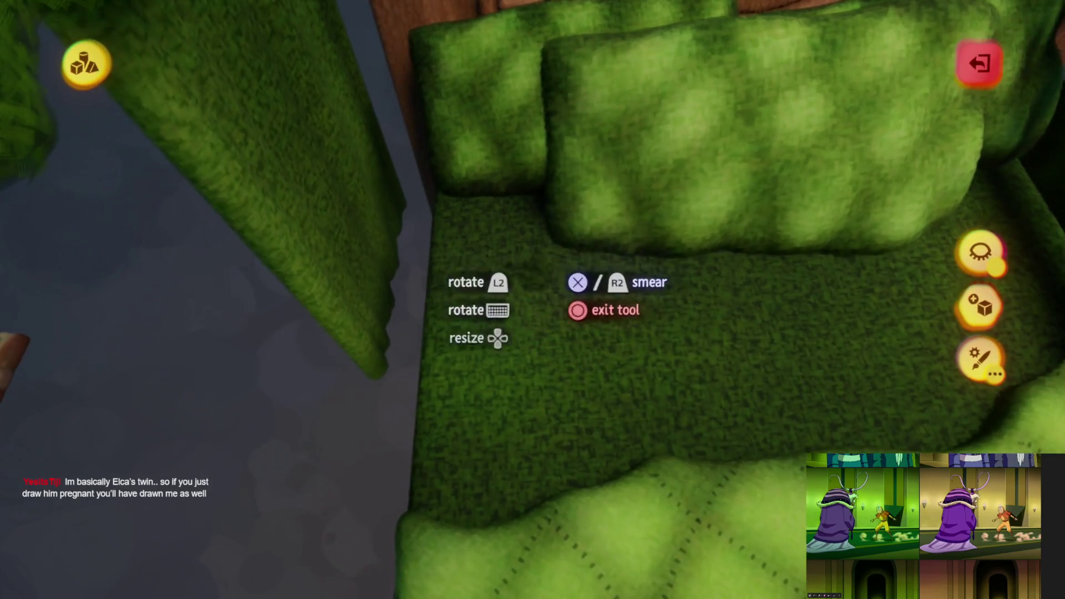
pyautogui.press('Tab')
pyautogui.click(682, 61)
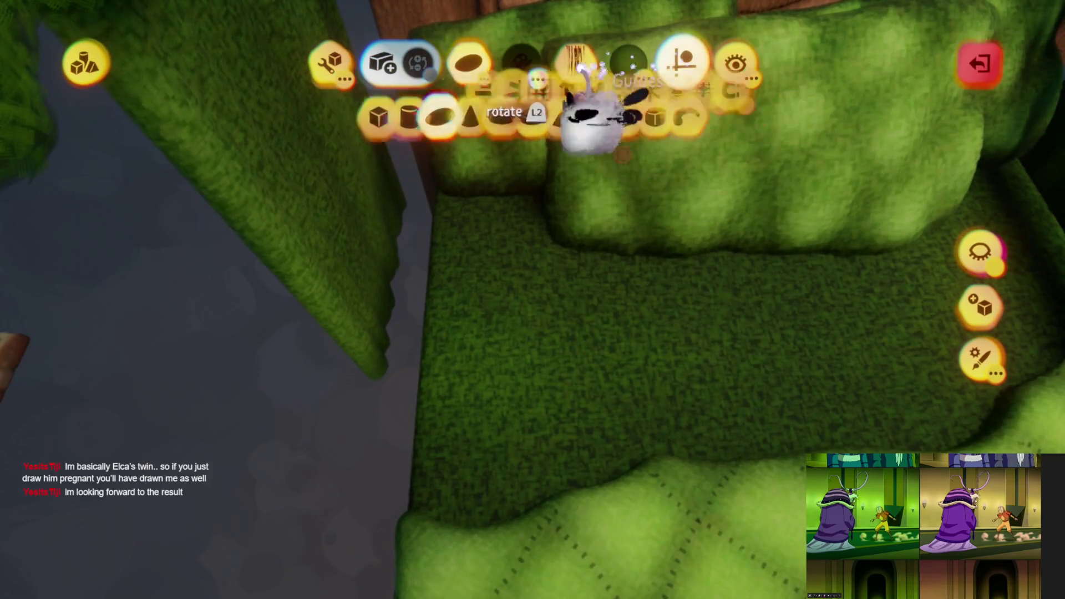
pyautogui.click(293, 117)
pyautogui.press('Tab')
pyautogui.moveTo(418, 280)
pyautogui.mouseDown(button='middle')
pyautogui.moveTo(440, 227)
pyautogui.moveTo(488, 294)
pyautogui.mouseUp(button='middle')
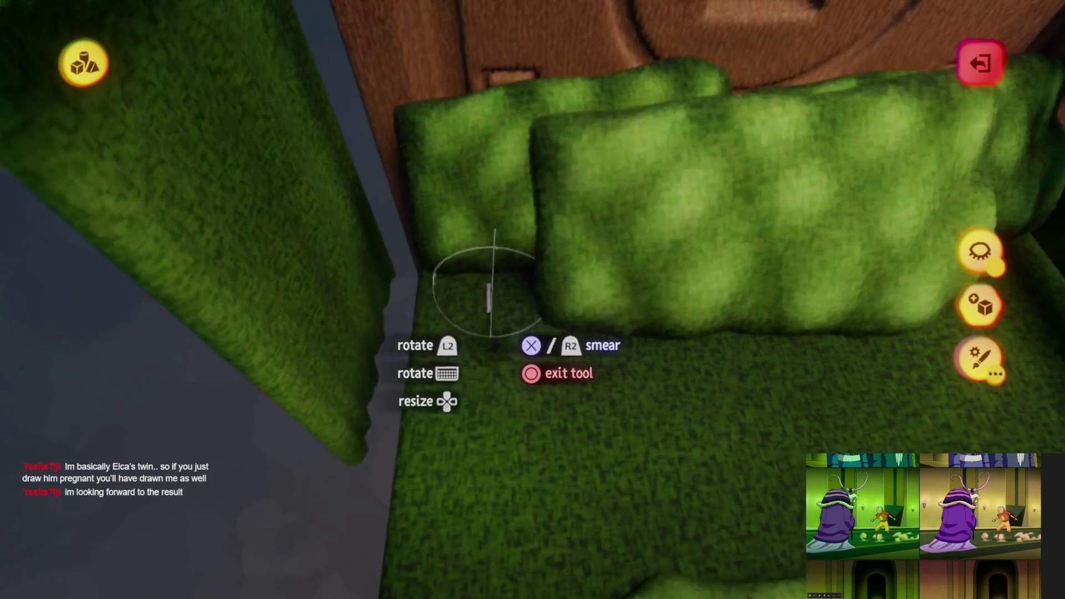
# Spraypaint dark green shades over the mattress and pillows for a mottled fuzzy look
pyautogui.press('Tab')
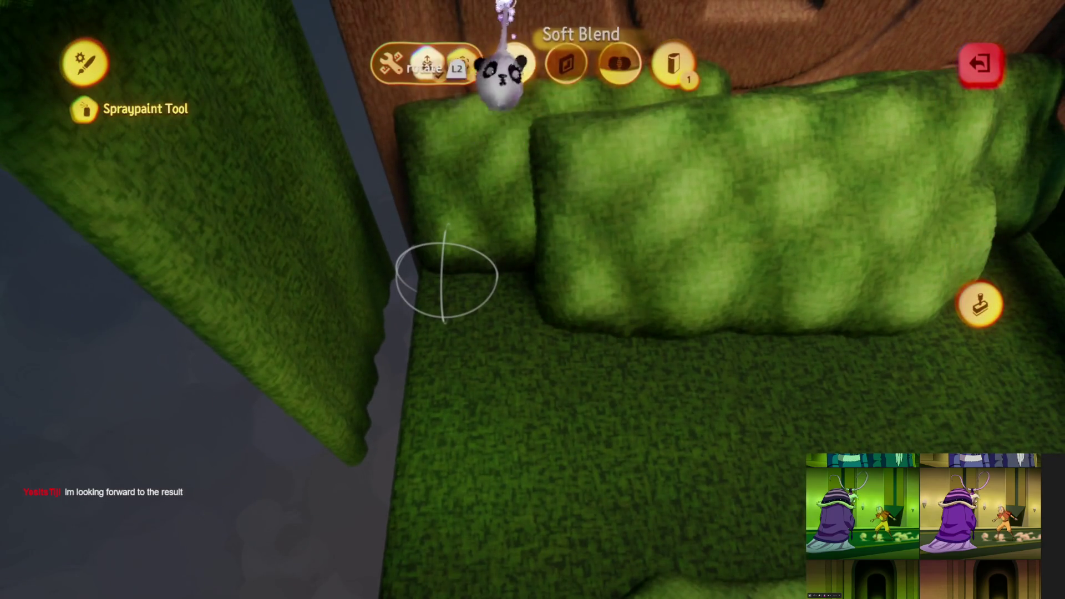
pyautogui.click(619, 63)
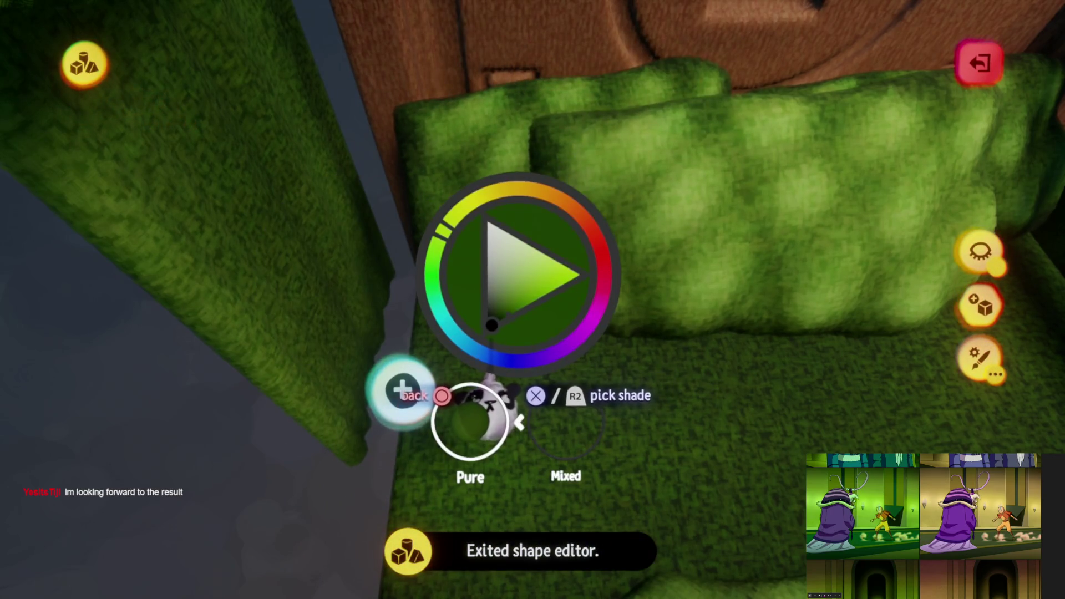
pyautogui.press('Escape')
pyautogui.moveTo(549, 377)
pyautogui.mouseDown(button='middle')
pyautogui.moveTo(535, 368)
pyautogui.moveTo(601, 309)
pyautogui.mouseUp(button='middle')
pyautogui.moveTo(688, 333)
pyautogui.mouseDown(button='middle')
pyautogui.moveTo(404, 404)
pyautogui.moveTo(250, 380)
pyautogui.moveTo(441, 441)
pyautogui.mouseUp(button='middle')
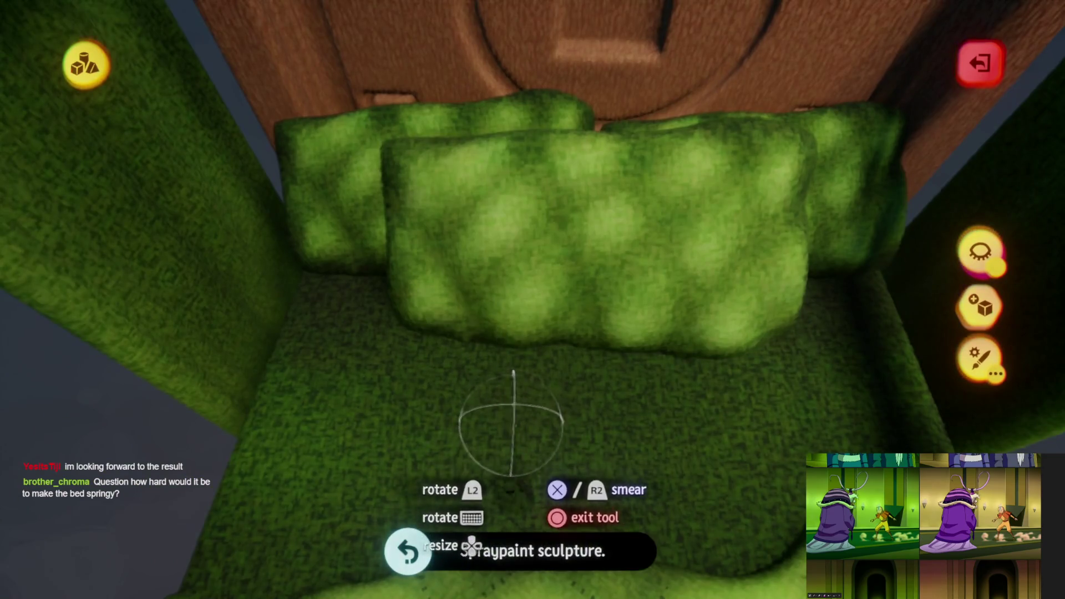
pyautogui.moveTo(509, 421); pyautogui.dragTo(527, 388, button='middle')
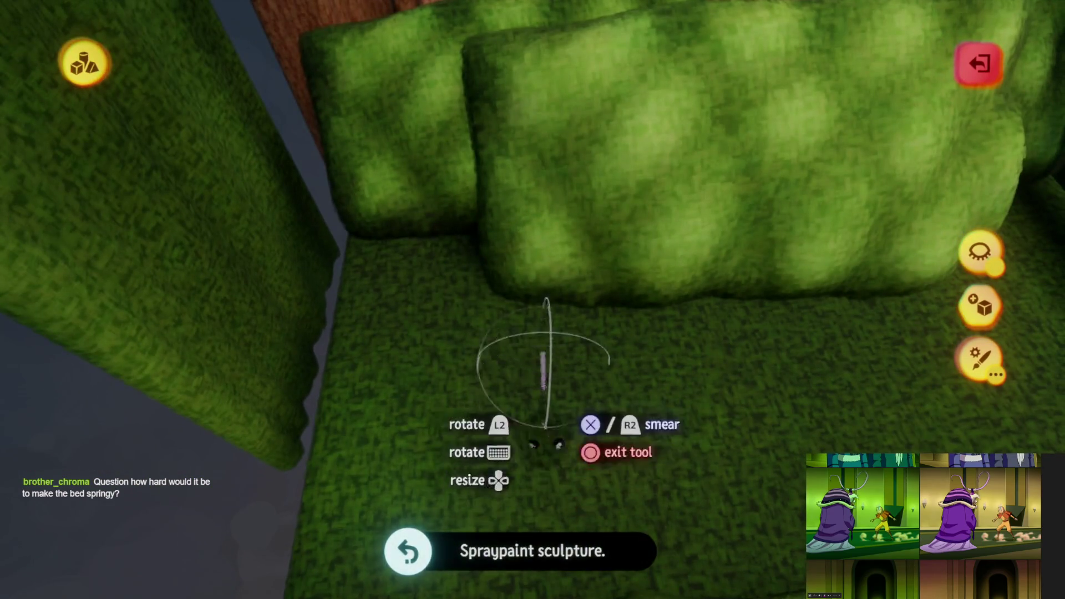
pyautogui.press('c')
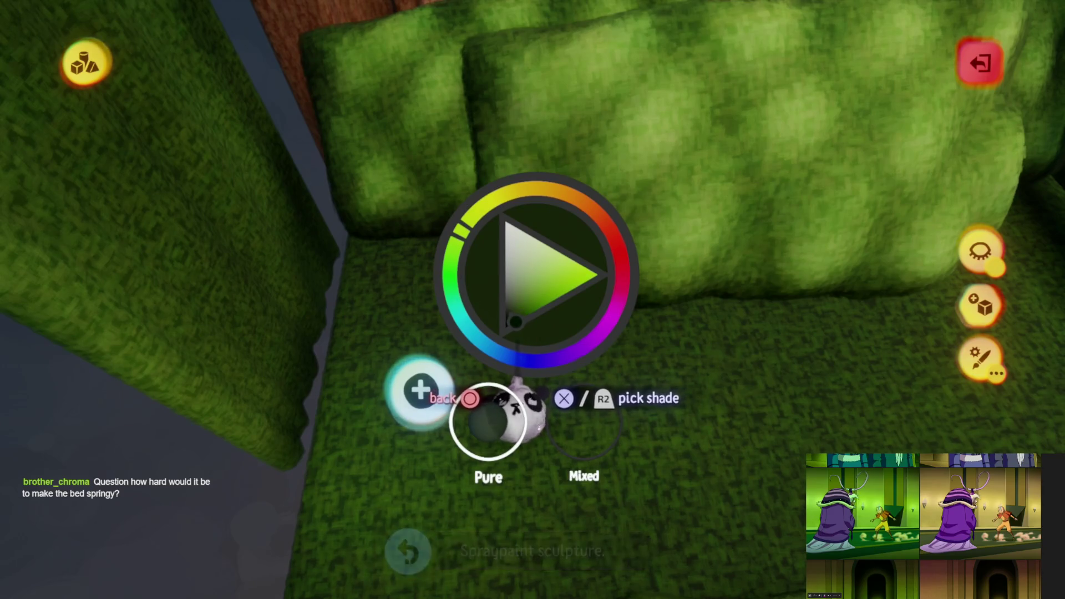
pyautogui.click(519, 402)
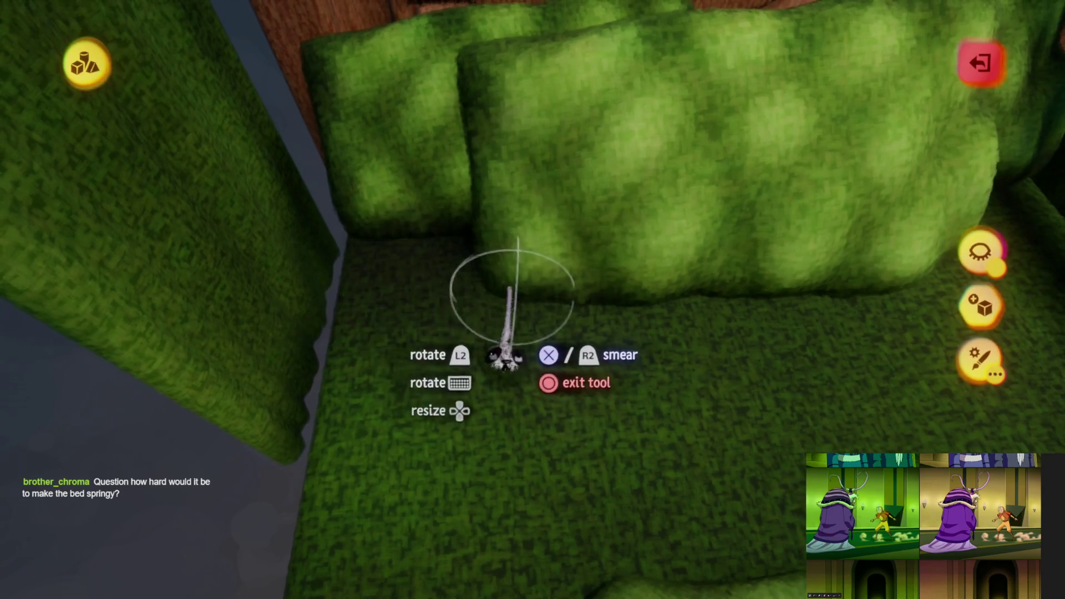
pyautogui.press('c')
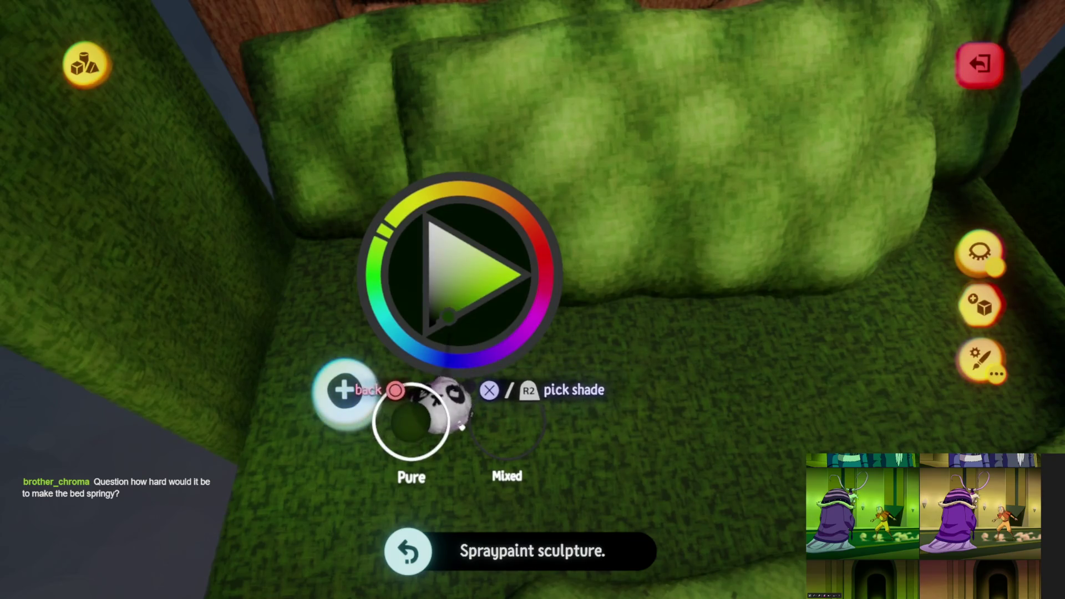
pyautogui.click(444, 400)
pyautogui.moveTo(520, 313)
pyautogui.mouseDown(button='middle')
pyautogui.moveTo(424, 356)
pyautogui.moveTo(440, 357)
pyautogui.moveTo(565, 227)
pyautogui.mouseUp(button='middle')
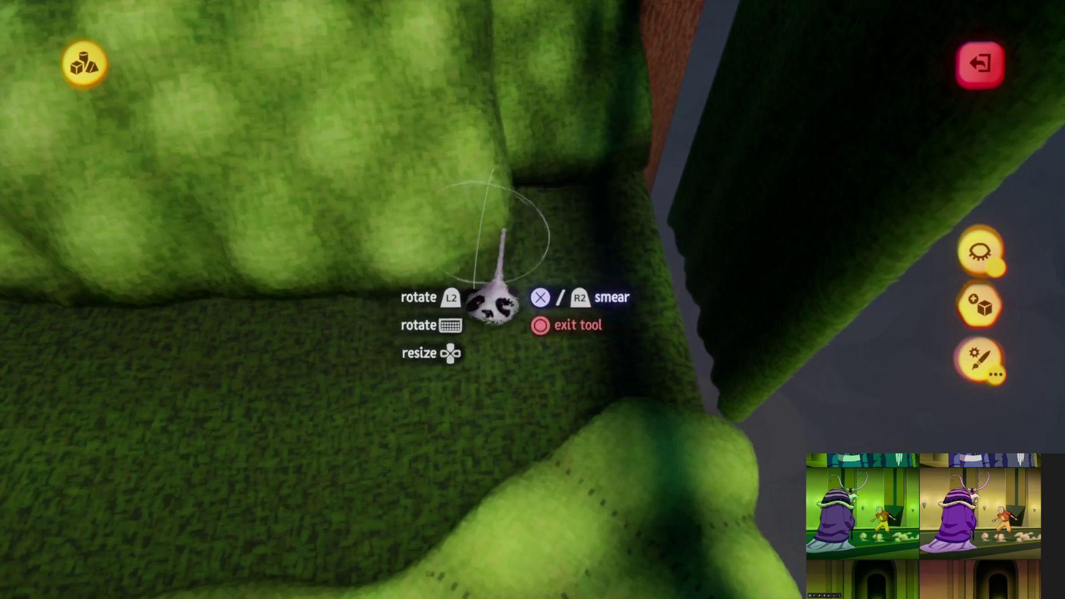
pyautogui.moveTo(399, 371)
pyautogui.mouseDown(button='middle')
pyautogui.moveTo(400, 327)
pyautogui.moveTo(374, 266)
pyautogui.moveTo(509, 427)
pyautogui.moveTo(505, 466)
pyautogui.moveTo(515, 449)
pyautogui.mouseUp(button='middle')
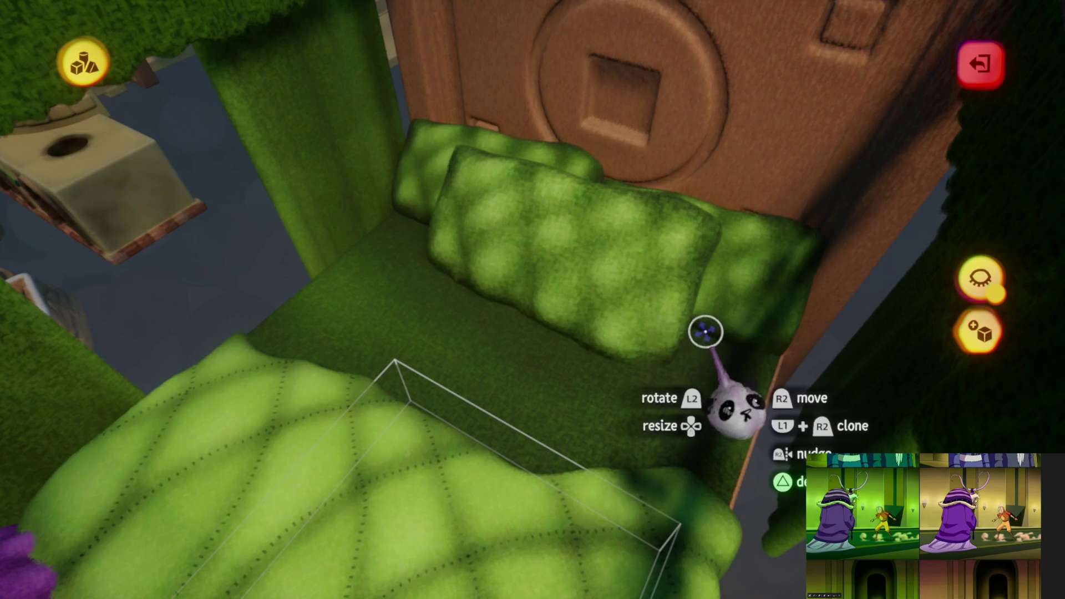
# Exit sculpt mode and pull the camera back over the whole painted canopy bed
pyautogui.moveTo(517, 429)
pyautogui.mouseDown(button='middle')
pyautogui.moveTo(504, 361)
pyautogui.moveTo(448, 269)
pyautogui.mouseUp(button='middle')
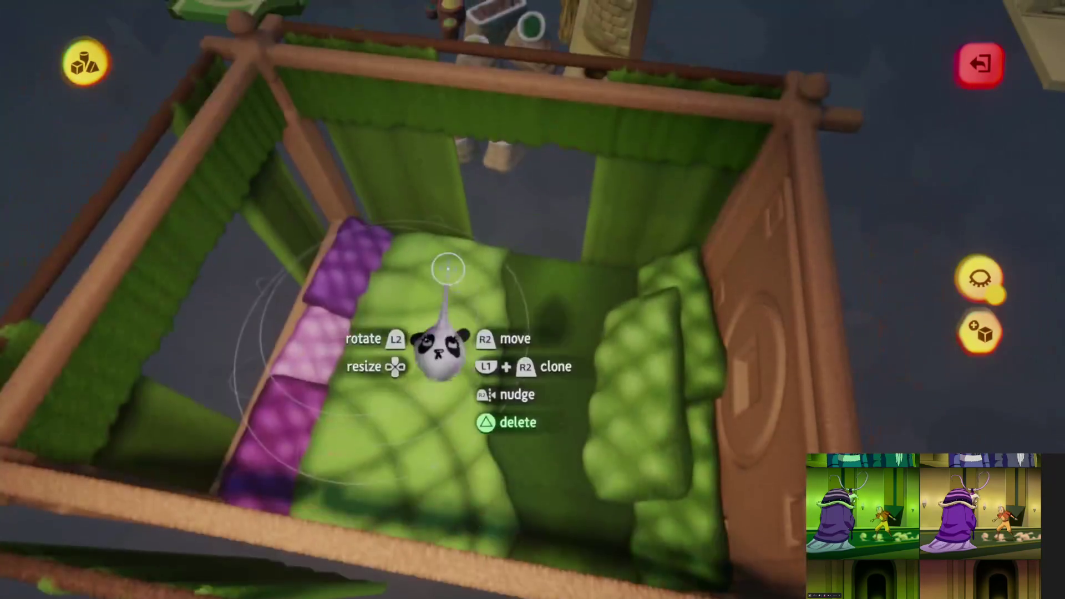
pyautogui.press('Escape')
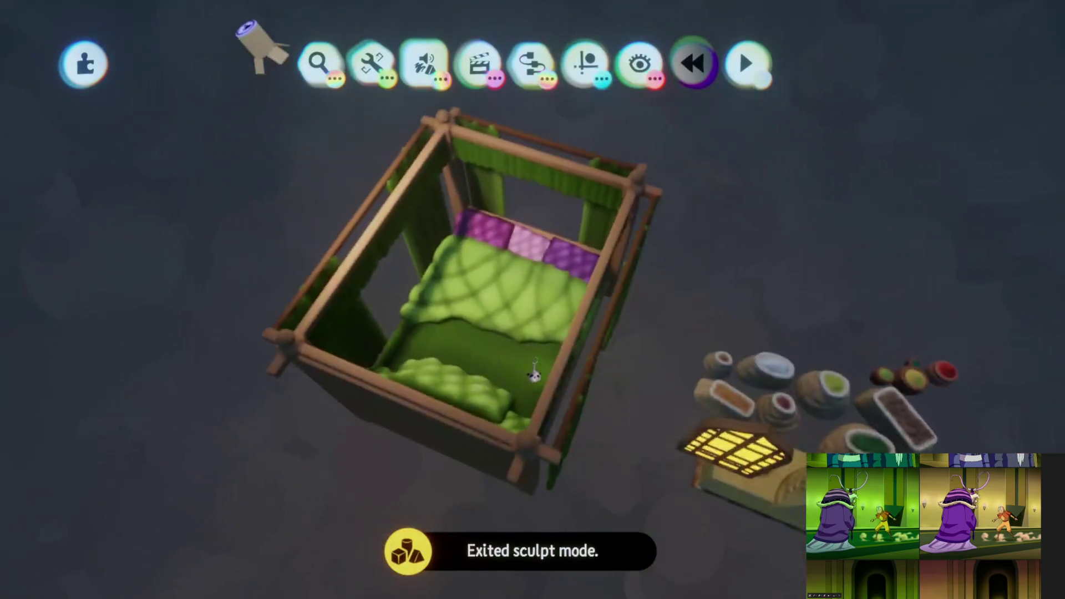
pyautogui.moveTo(534, 372)
pyautogui.mouseDown(button='middle')
pyautogui.moveTo(740, 305)
pyautogui.moveTo(752, 285)
pyautogui.moveTo(533, 383)
pyautogui.moveTo(560, 289)
pyautogui.moveTo(638, 146)
pyautogui.moveTo(682, 152)
pyautogui.moveTo(644, 105)
pyautogui.moveTo(534, 359)
pyautogui.moveTo(641, 14)
pyautogui.moveTo(691, 147)
pyautogui.moveTo(527, 451)
pyautogui.moveTo(523, 328)
pyautogui.mouseUp(button='middle')
# Open the green island for sculpting with Stay Upright toggled on
pyautogui.scroll(10, 534, 359)
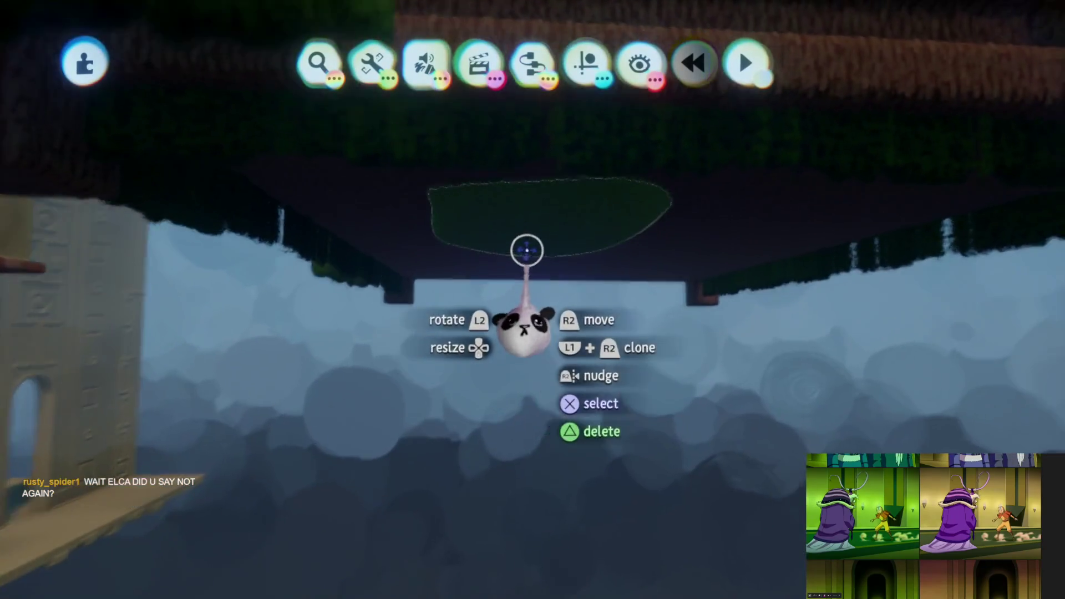
pyautogui.click(524, 300)
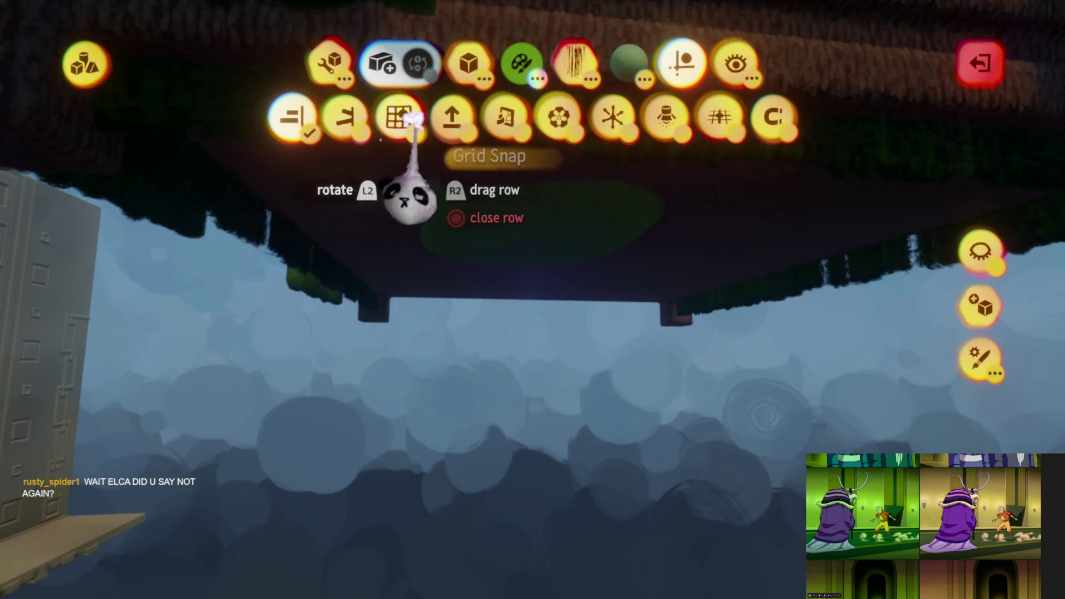
pyautogui.click(454, 127)
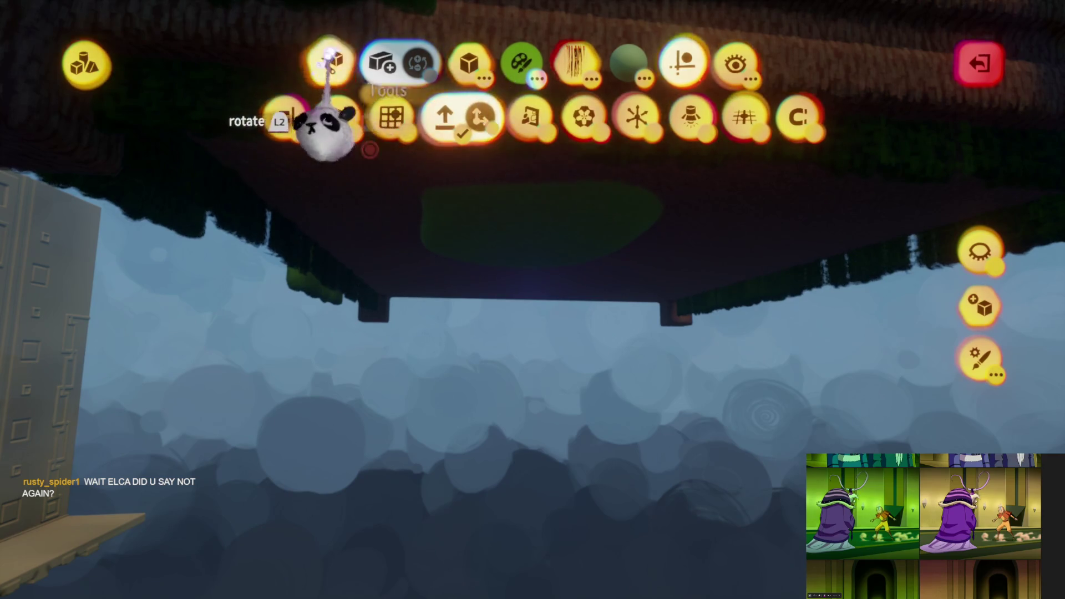
pyautogui.click(332, 58)
# Choose Stamp Shape with a Cube and hide everything except the island
pyautogui.click(557, 127)
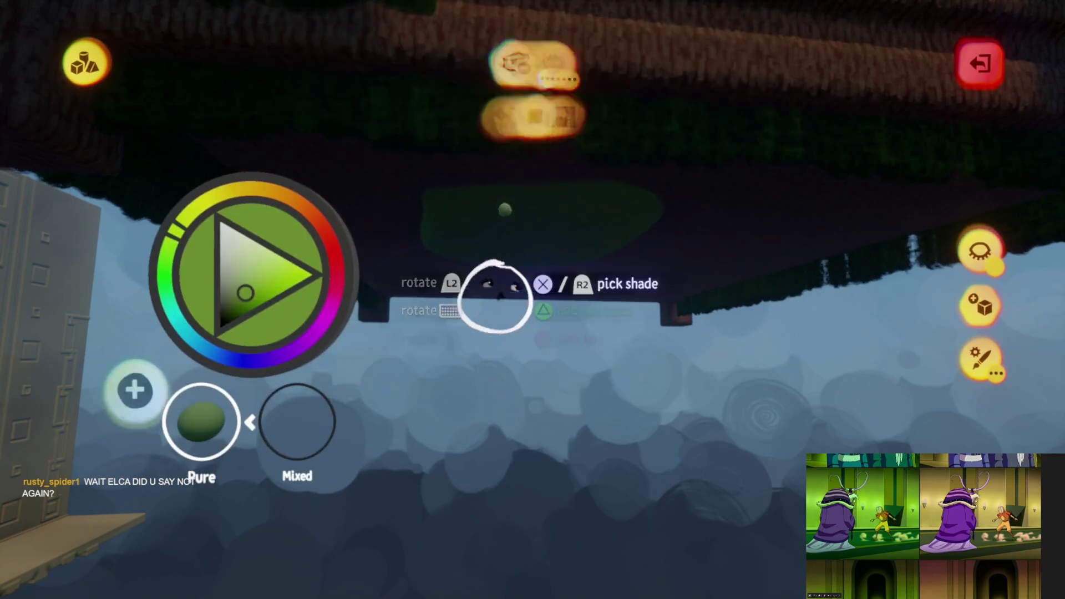
pyautogui.click(469, 66)
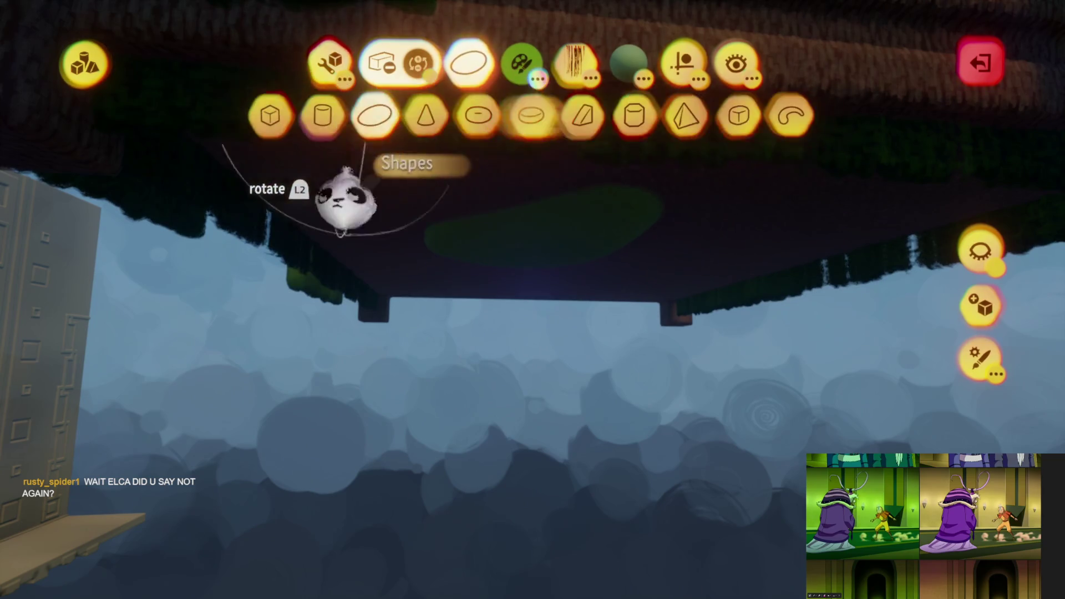
pyautogui.click(264, 116)
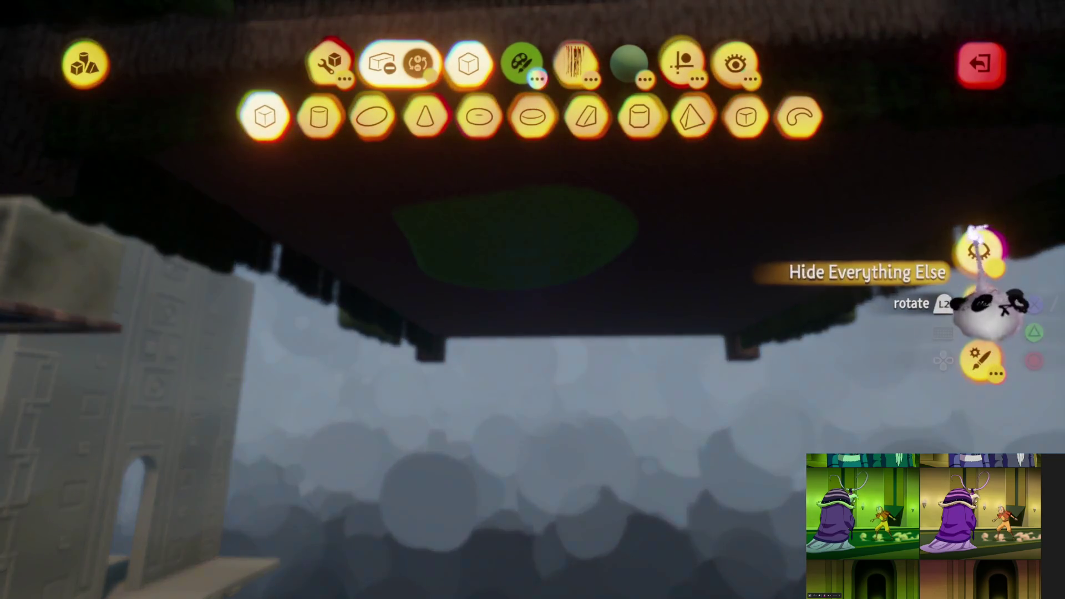
pyautogui.click(979, 250)
pyautogui.moveTo(522, 465)
pyautogui.mouseDown(button='middle')
pyautogui.moveTo(525, 445)
pyautogui.moveTo(521, 485)
pyautogui.moveTo(492, 457)
pyautogui.moveTo(487, 504)
pyautogui.moveTo(528, 518)
pyautogui.moveTo(544, 547)
pyautogui.moveTo(577, 551)
pyautogui.moveTo(584, 577)
pyautogui.mouseUp(button='middle')
pyautogui.press('Escape')
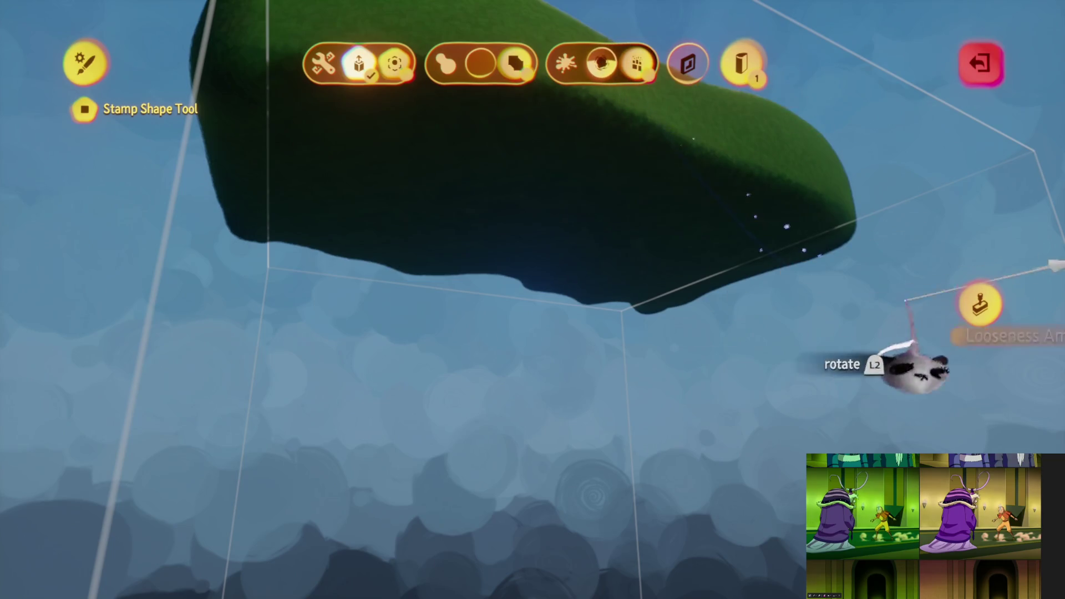
pyautogui.click(980, 304)
# Leave sculpt mode and delete the item at the foot of the bed
pyautogui.press('Escape')
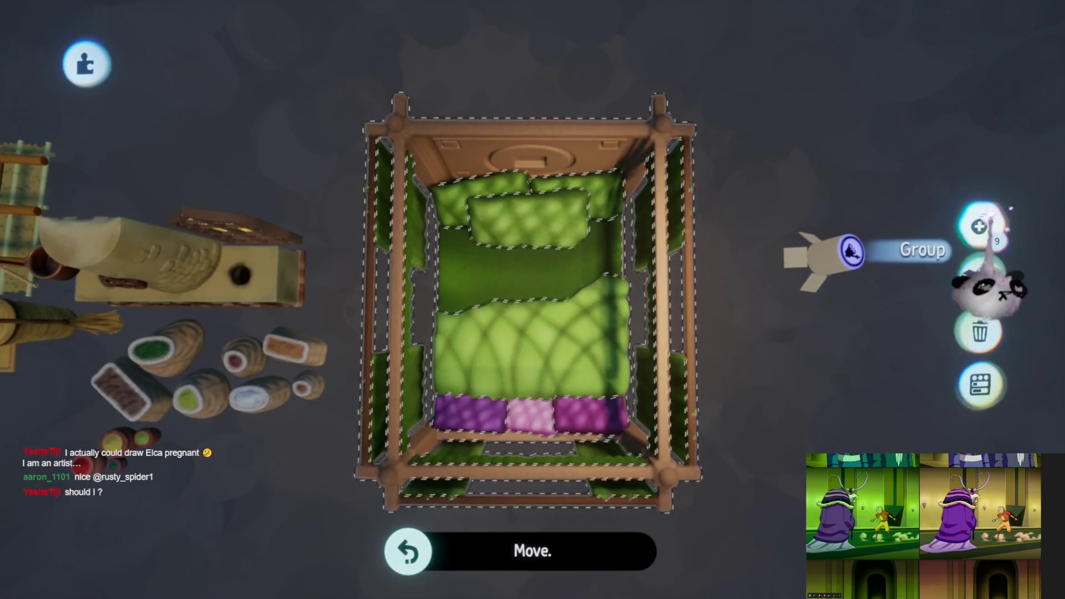
pyautogui.press('Delete')
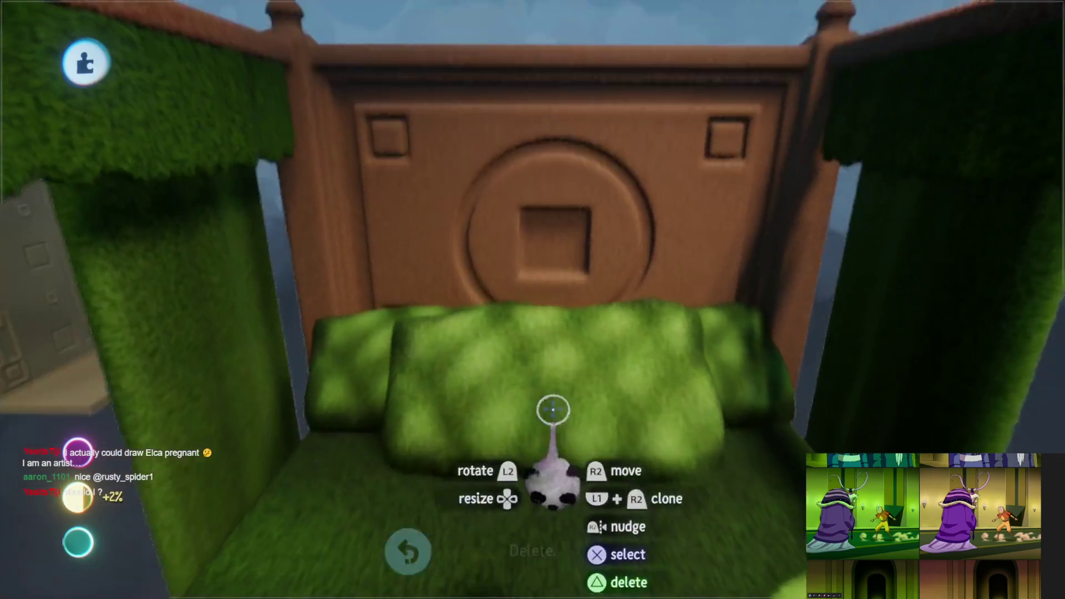
# Open the headboard sculpture for editing and pick a dark brown paint shade
pyautogui.click(673, 281)
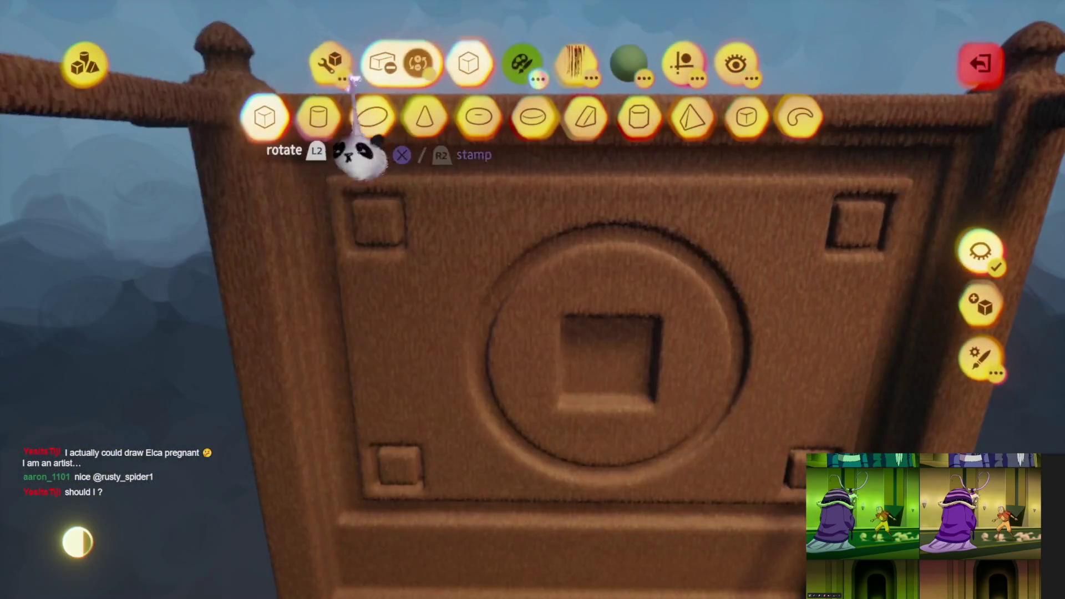
pyautogui.moveTo(684, 63)
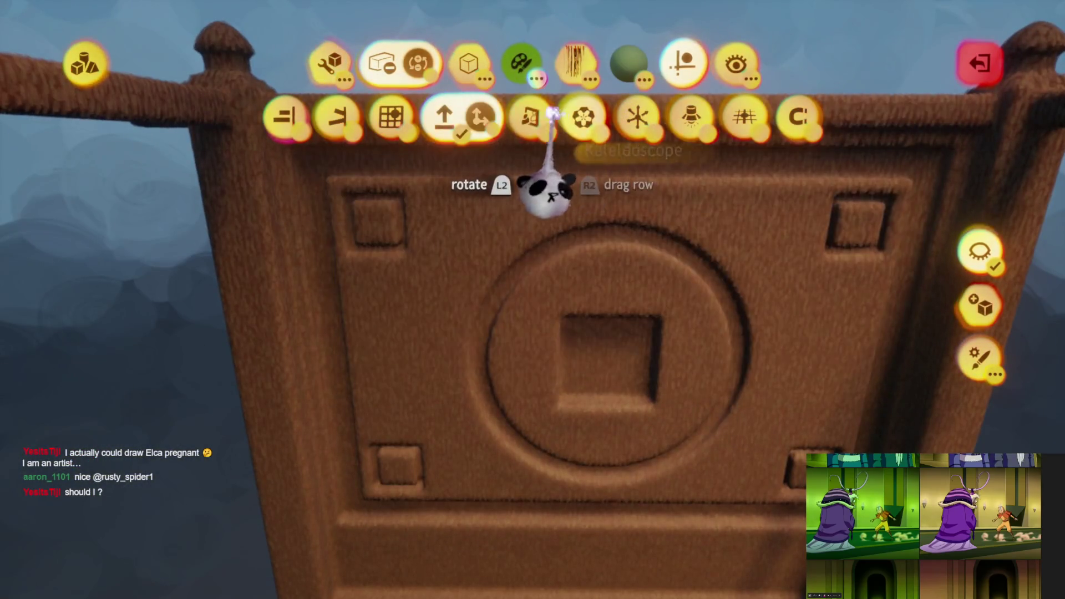
pyautogui.press('Escape')
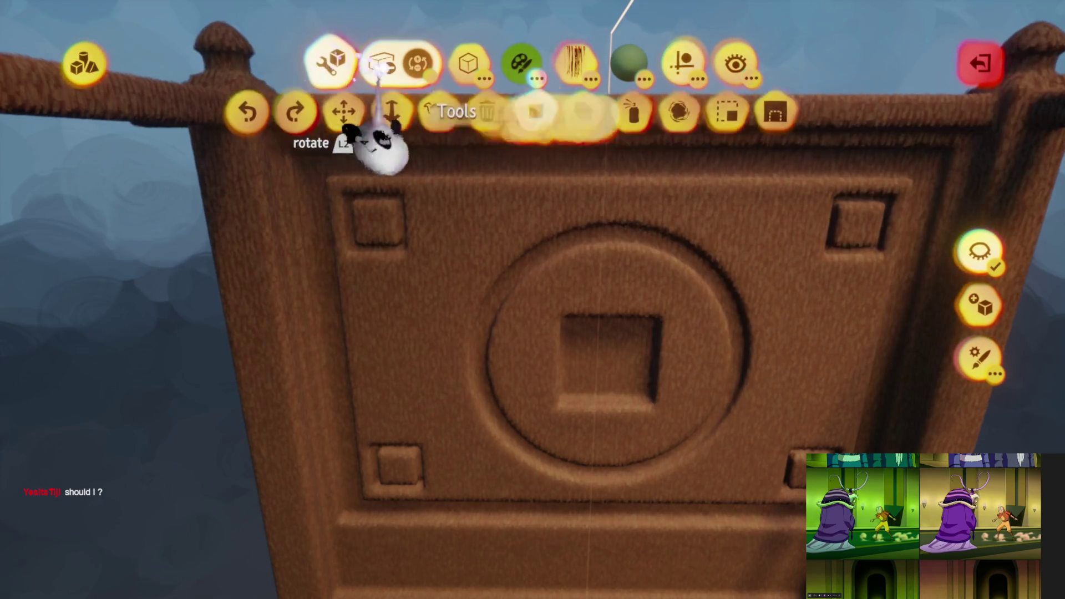
pyautogui.click(360, 310)
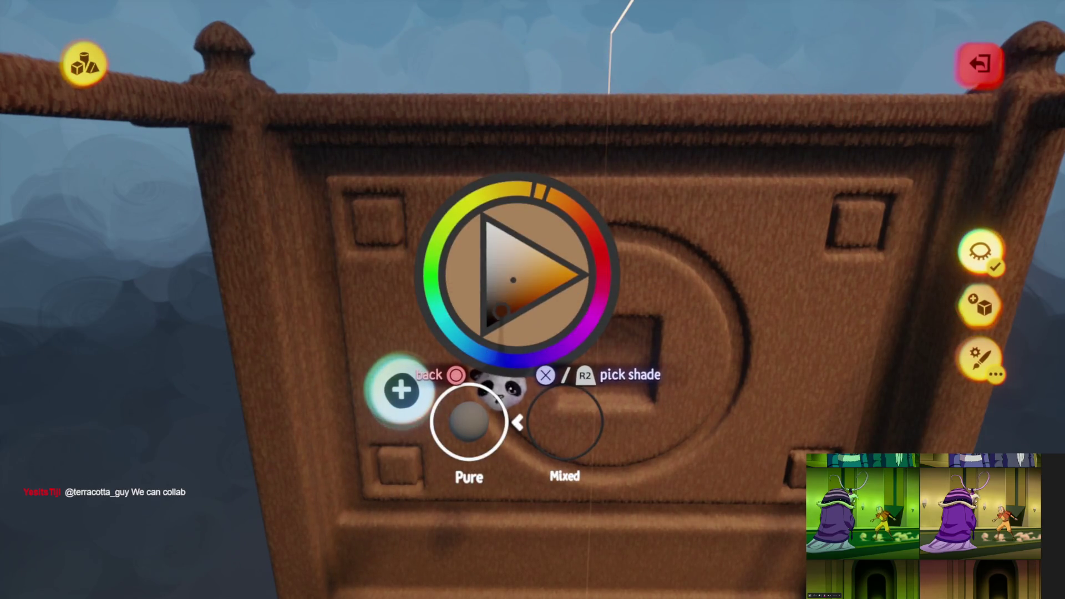
pyautogui.click(495, 413)
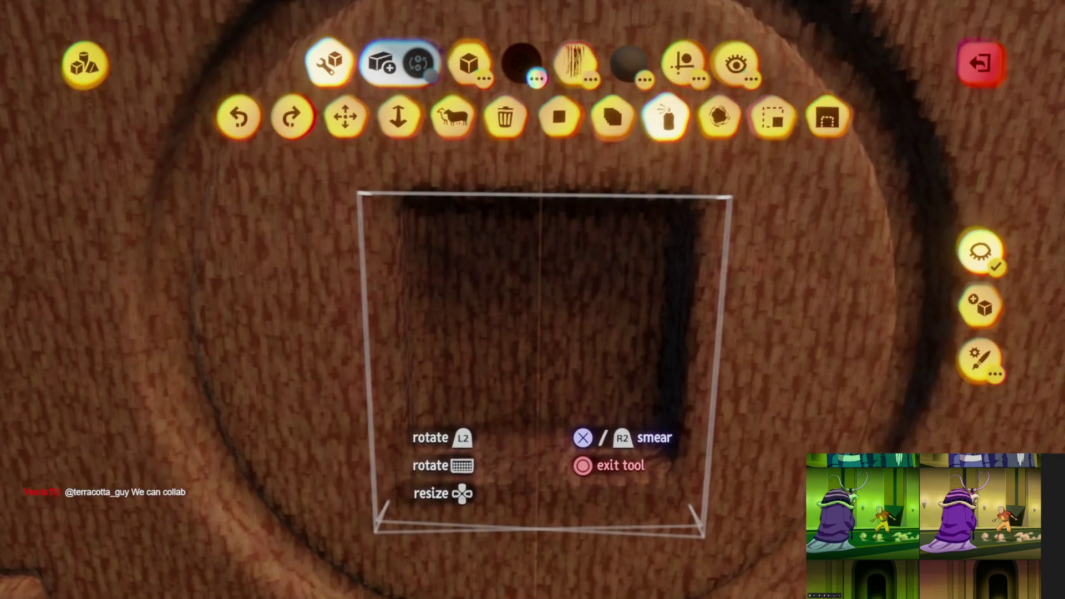
# Spray dark brown over the carved square recess, then exit the headboard's shape editor
pyautogui.press('Right')
pyautogui.press('Right')
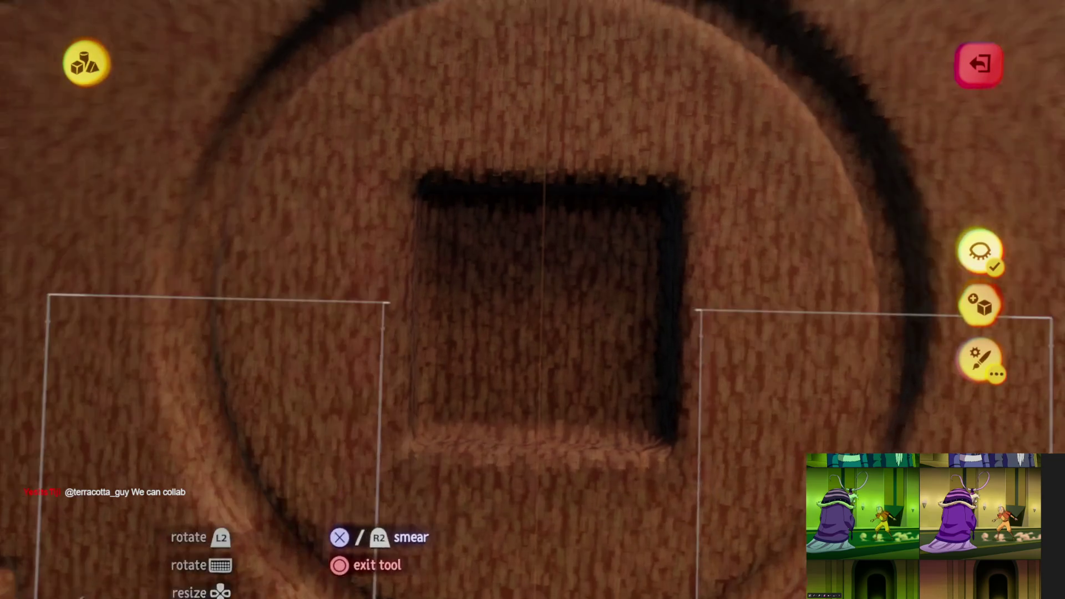
pyautogui.press('Escape')
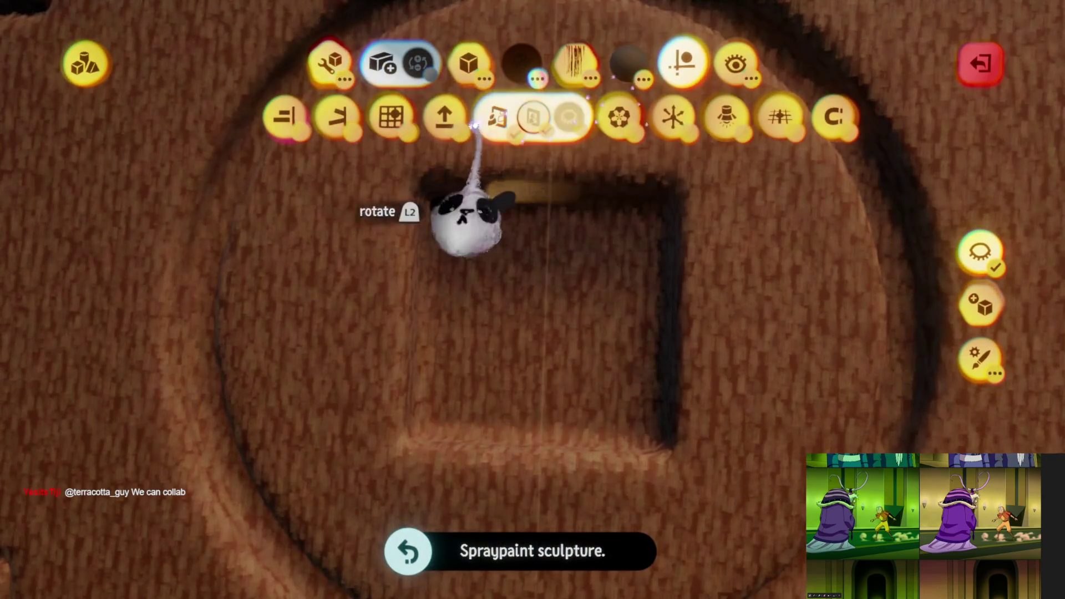
pyautogui.press('Escape')
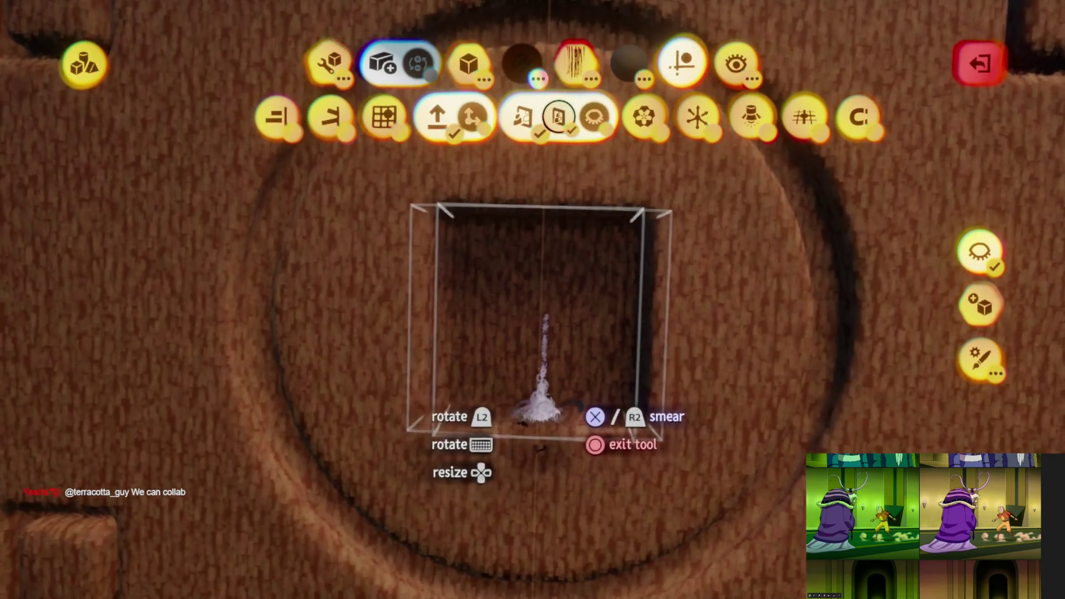
pyautogui.press('c')
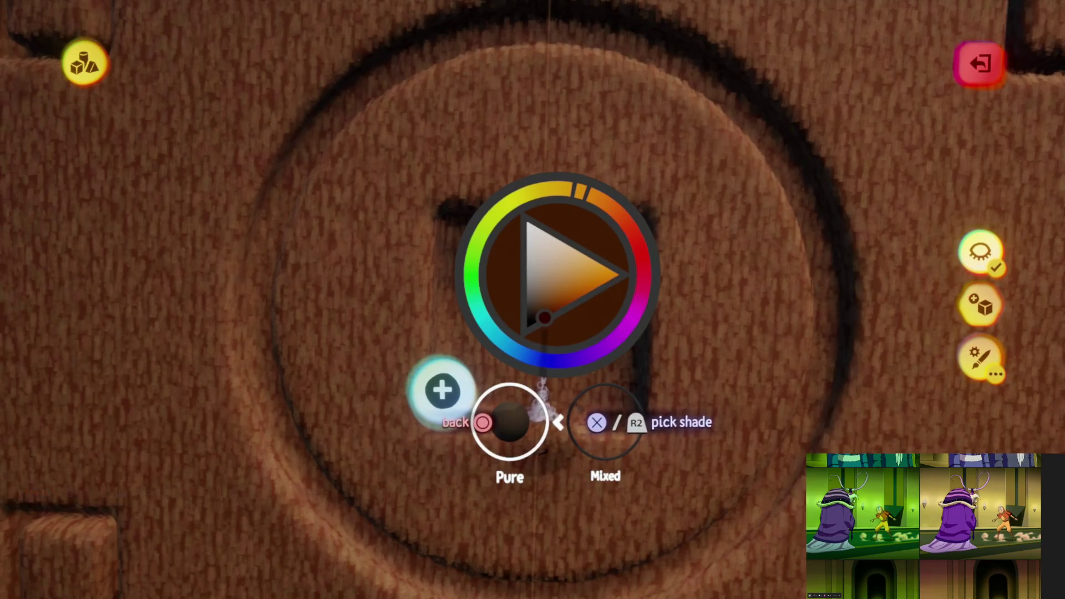
pyautogui.press('Escape')
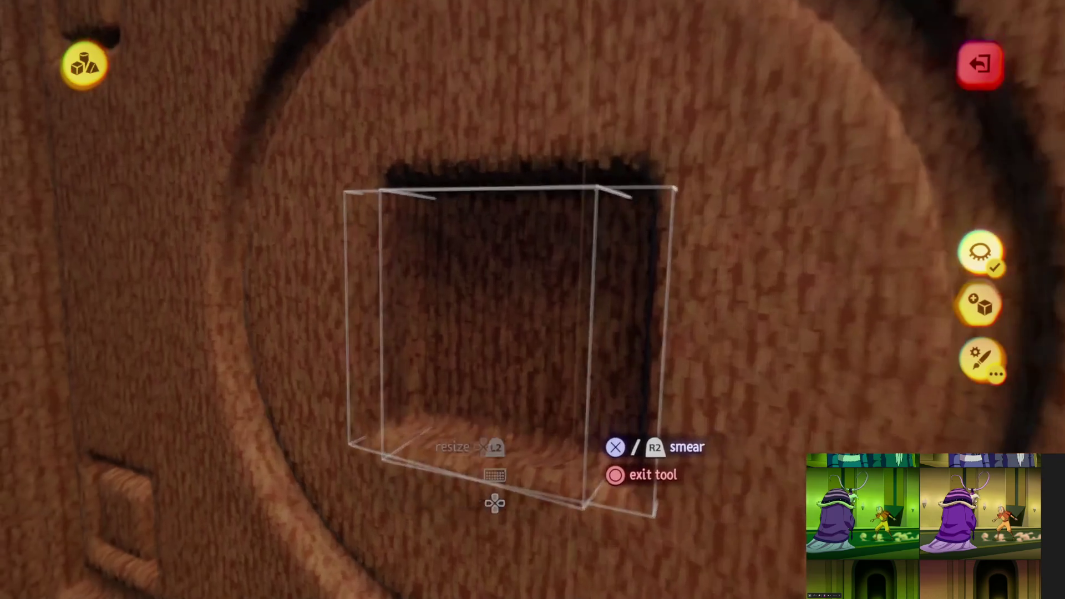
pyautogui.press('Escape')
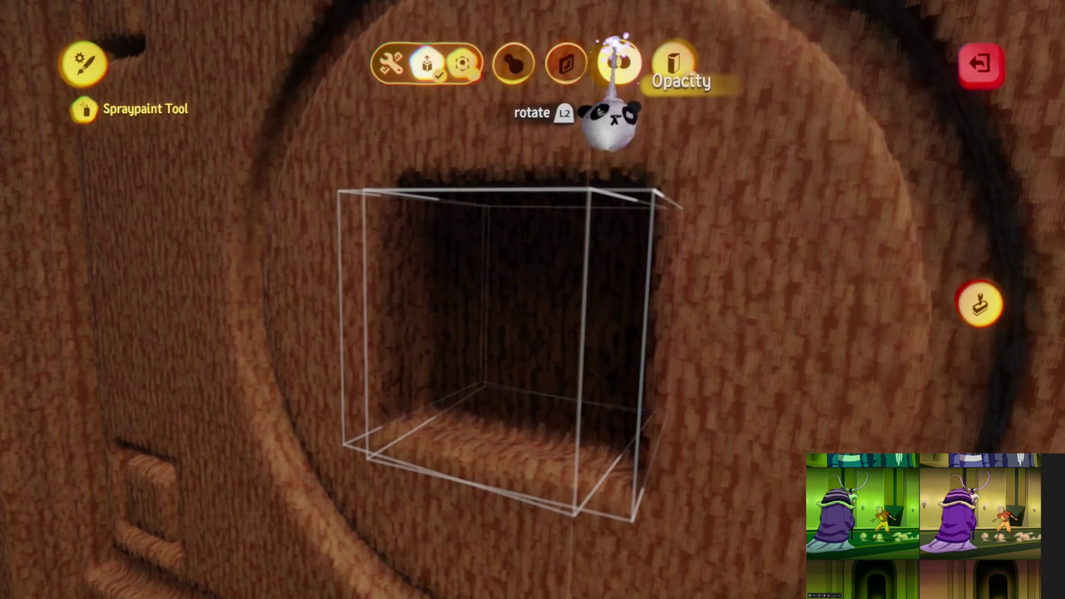
pyautogui.press('Escape')
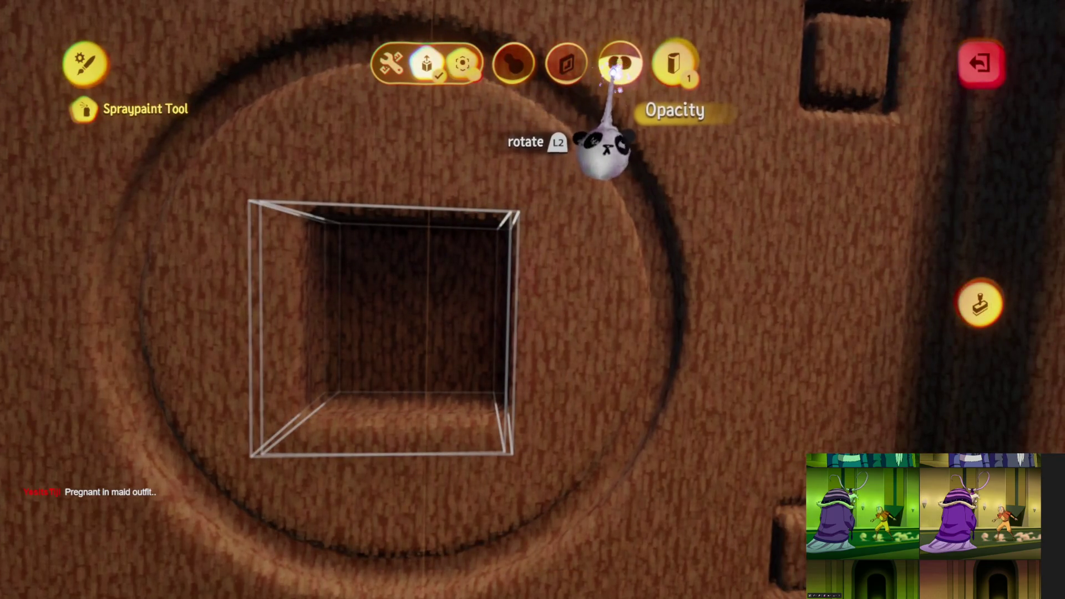
pyautogui.press('Escape')
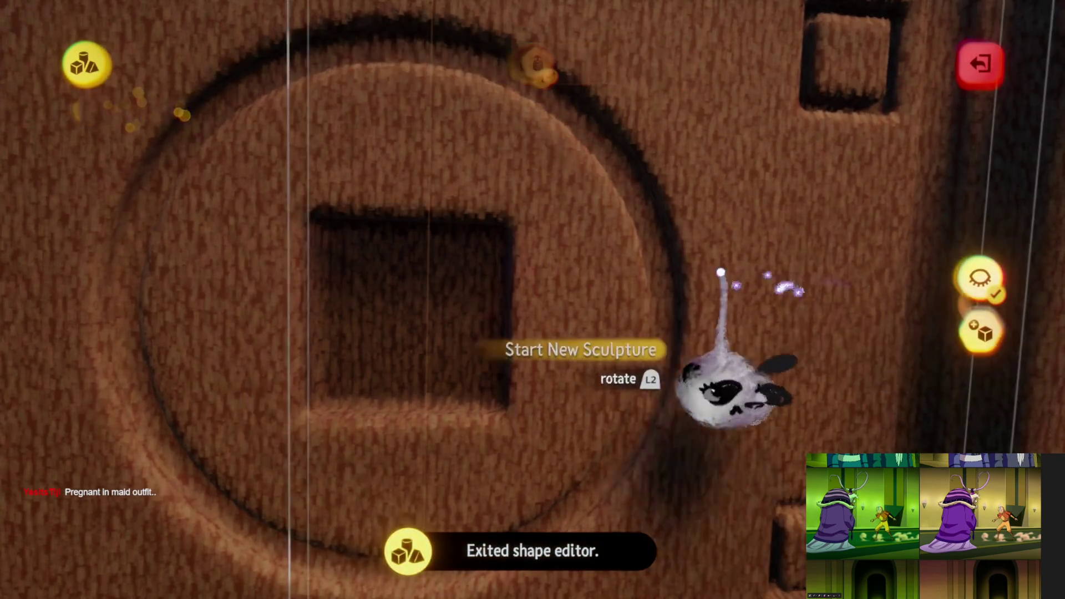
# Choose a spray shape and streak dark paint along the bed posts, rails and headboard edges
pyautogui.click(475, 66)
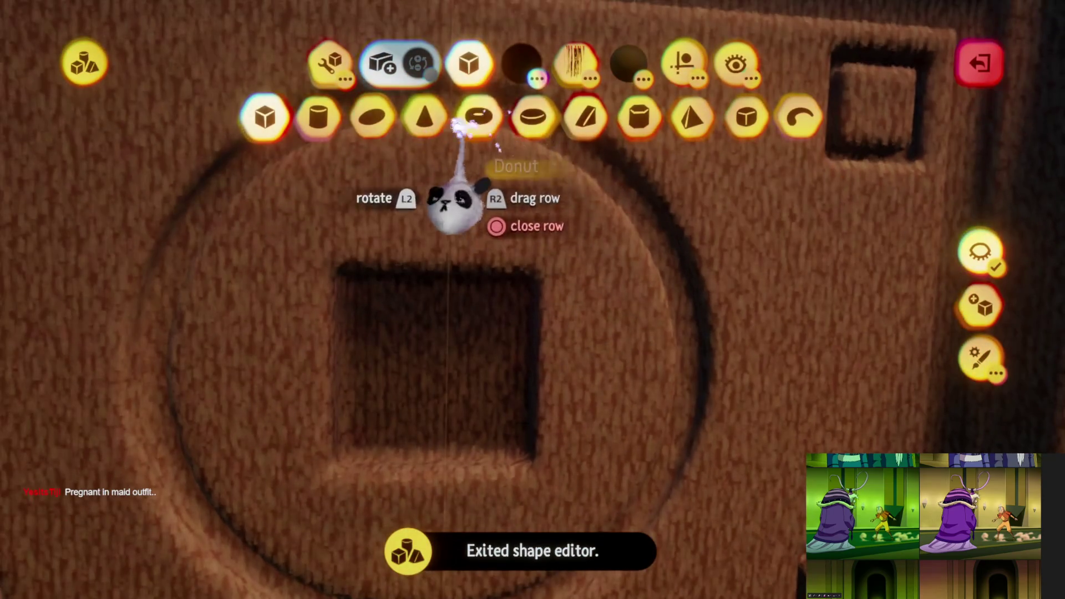
pyautogui.click(519, 399)
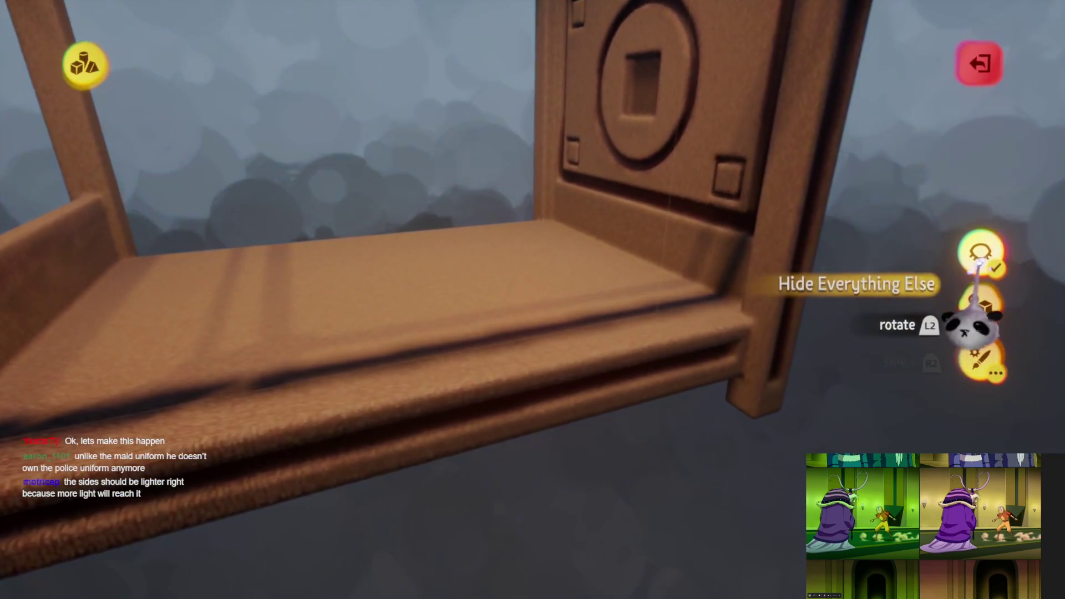
# Turn off Hide Everything Else and exit sculpt mode to show the full bed
pyautogui.click(980, 254)
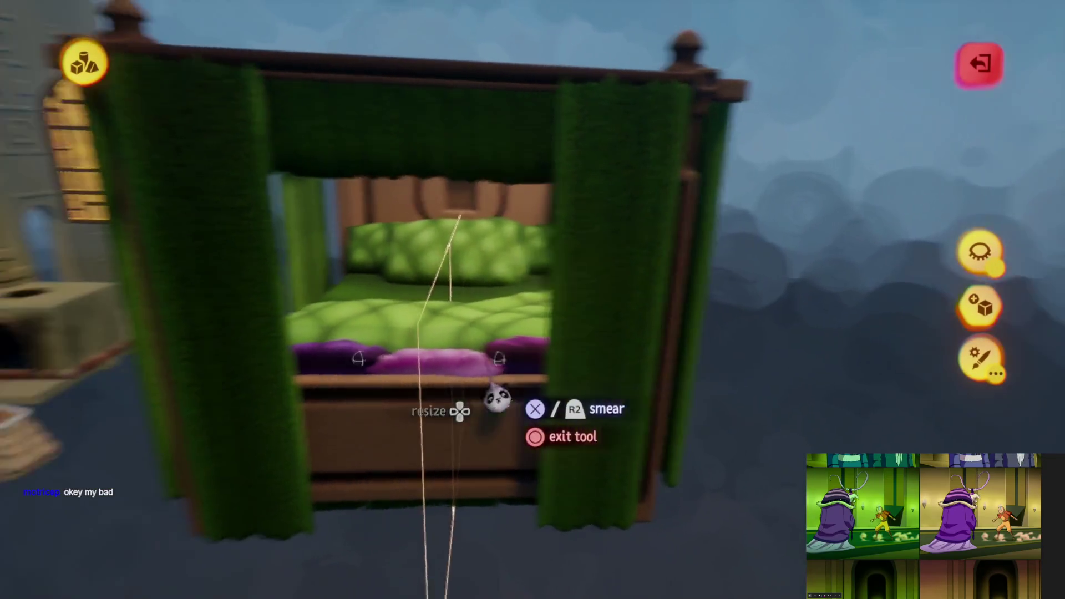
pyautogui.press('Escape')
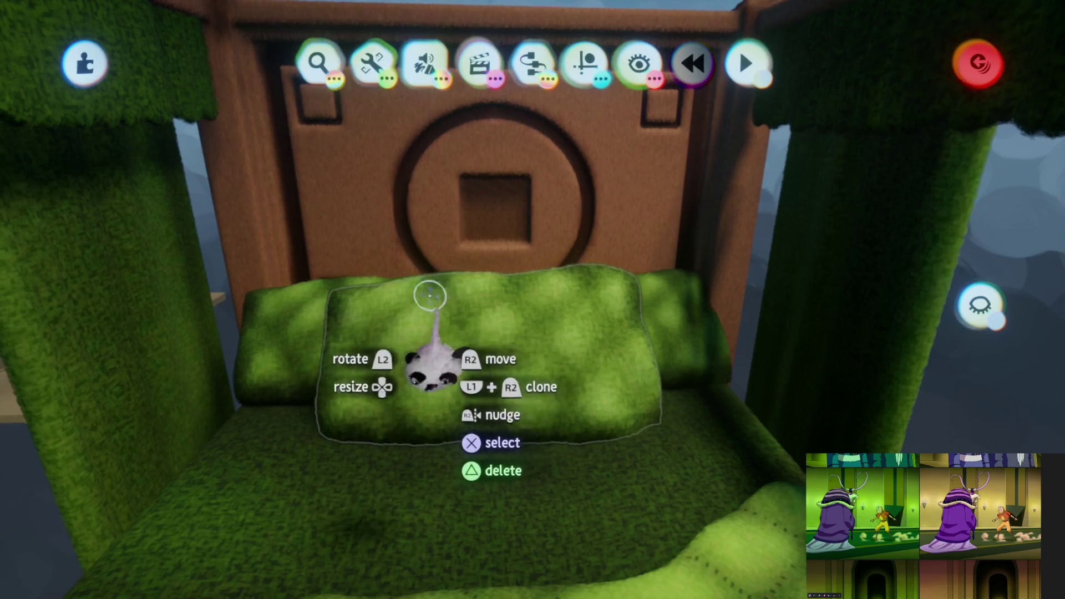
# Raise the view over the canopy rail and switch on Studio Lighting
pyautogui.moveTo(431, 292)
pyautogui.mouseDown(button='middle')
pyautogui.moveTo(457, 363)
pyautogui.moveTo(517, 356)
pyautogui.moveTo(523, 285)
pyautogui.moveTo(527, 357)
pyautogui.moveTo(557, 317)
pyautogui.moveTo(765, 428)
pyautogui.moveTo(555, 311)
pyautogui.moveTo(542, 349)
pyautogui.moveTo(414, 422)
pyautogui.moveTo(506, 374)
pyautogui.moveTo(506, 257)
pyautogui.moveTo(533, 392)
pyautogui.moveTo(539, 363)
pyautogui.moveTo(528, 333)
pyautogui.moveTo(575, 269)
pyautogui.moveTo(544, 338)
pyautogui.moveTo(528, 294)
pyautogui.mouseUp(button='middle')
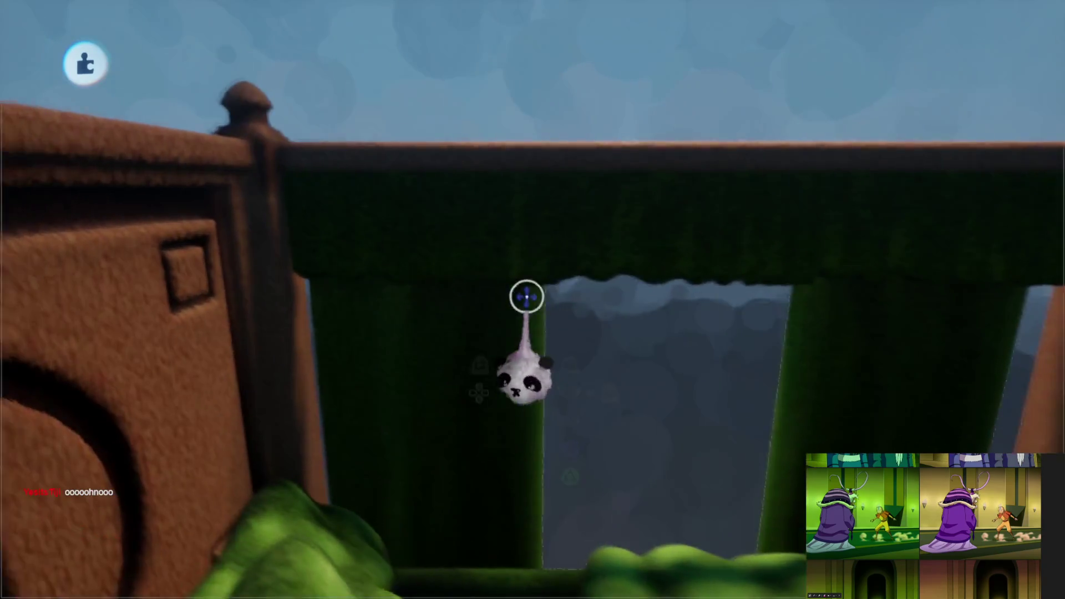
pyautogui.press('Escape')
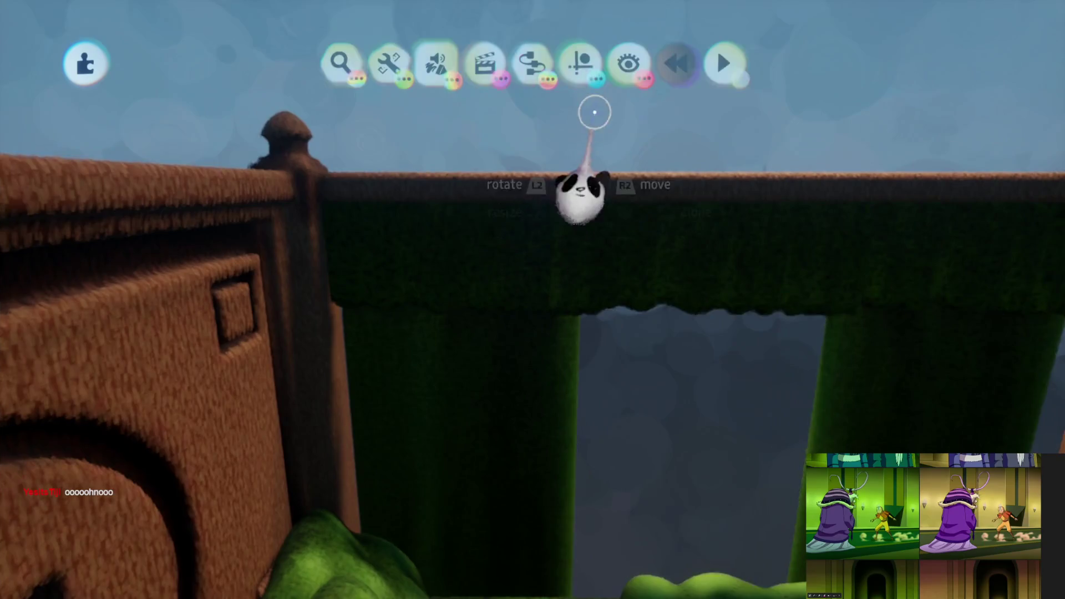
pyautogui.press('Escape')
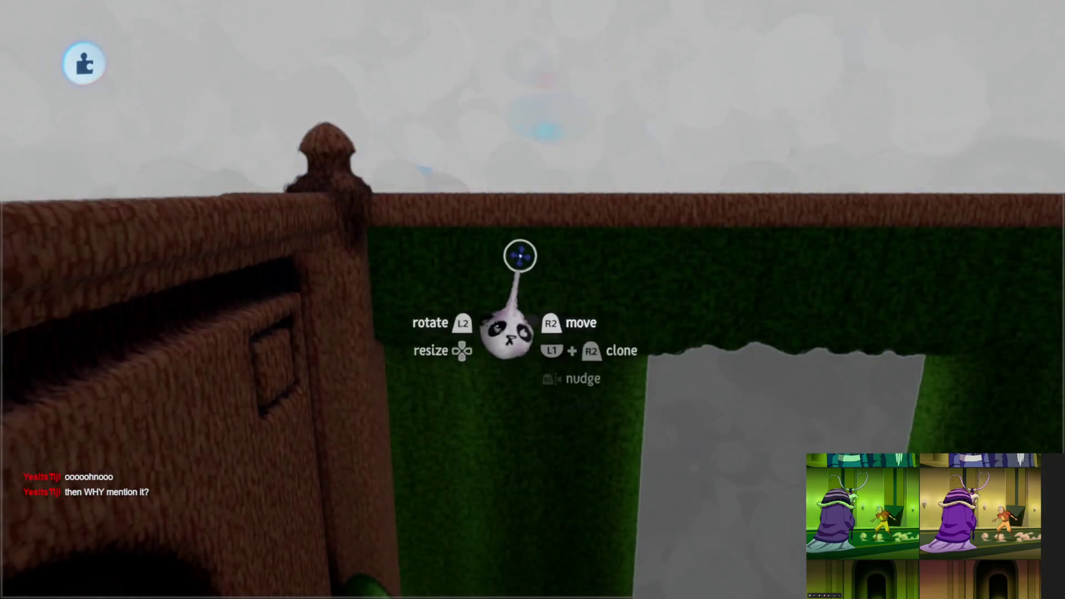
# Set a dark green spray shade for the curtain and switch the spray to smear mode
pyautogui.moveTo(486, 306); pyautogui.dragTo(513, 313, button='middle')
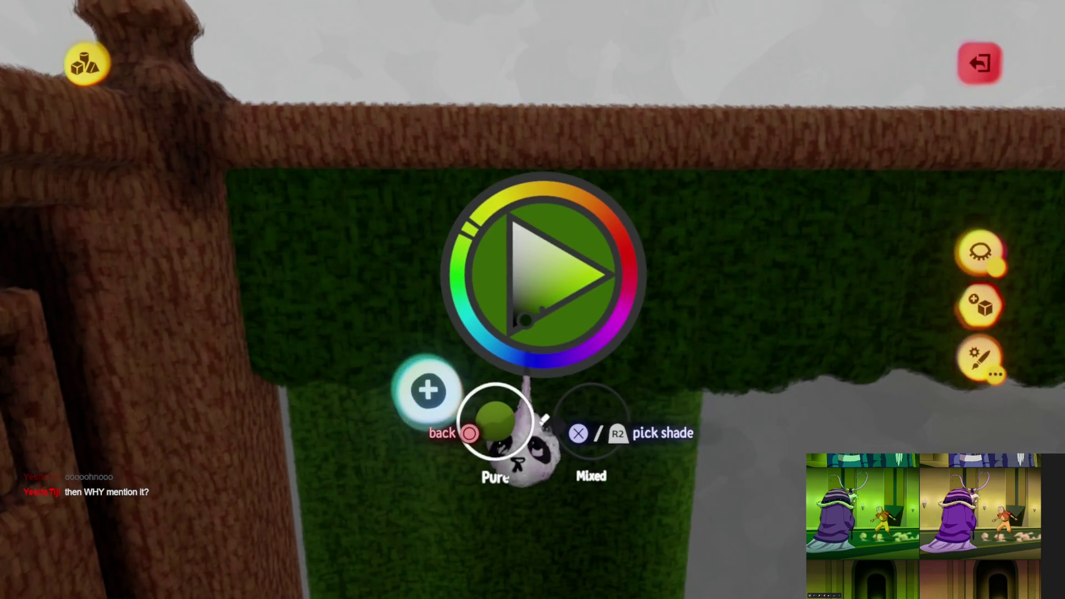
pyautogui.press('Escape')
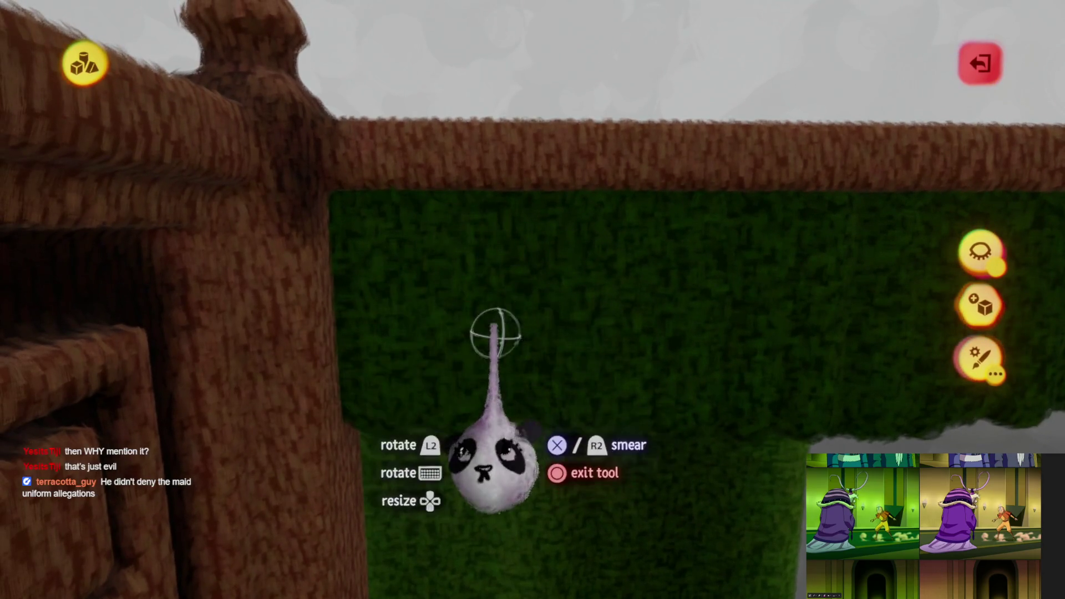
pyautogui.hotkey('ctrl', 'z')
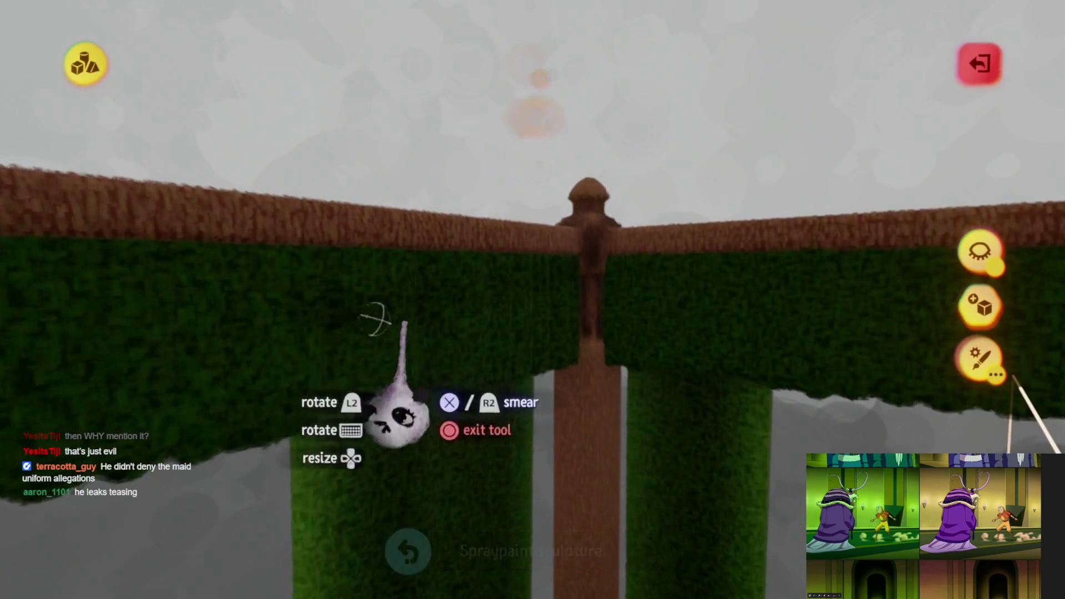
pyautogui.hotkey('ctrl', 'z')
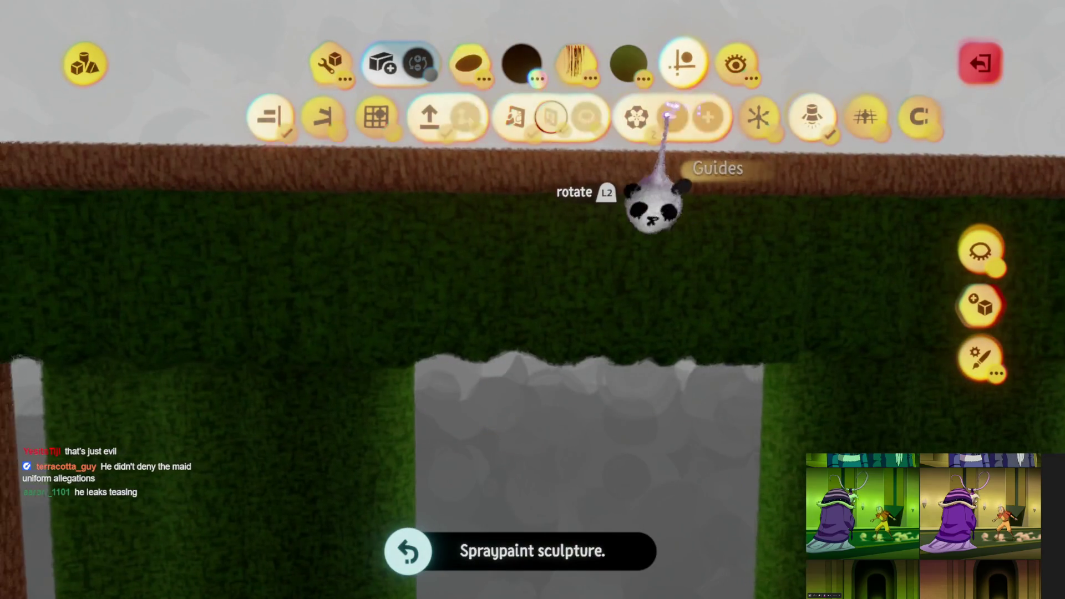
pyautogui.click(637, 114)
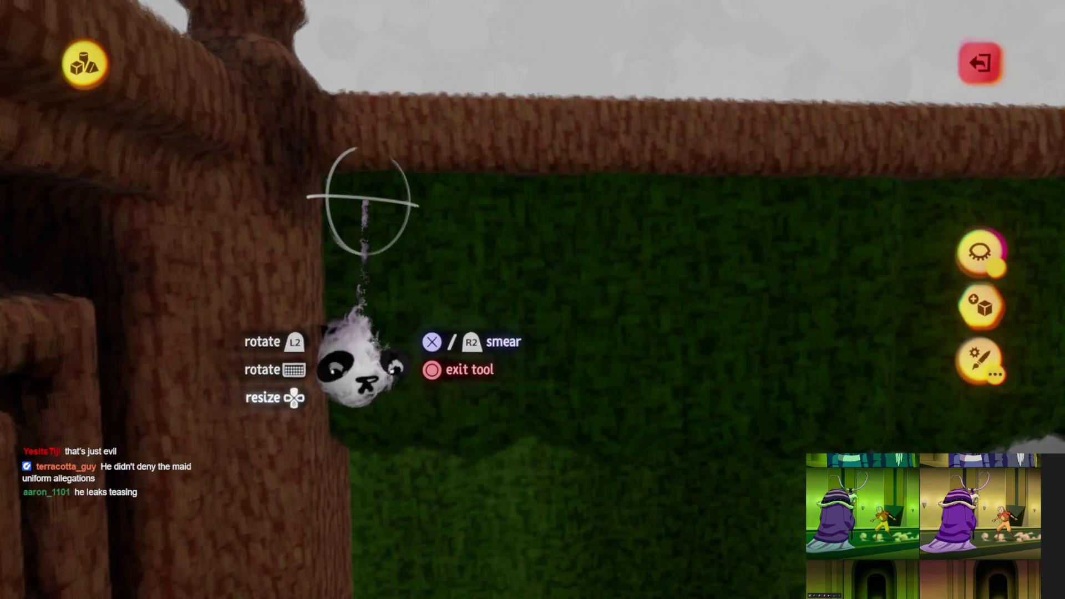